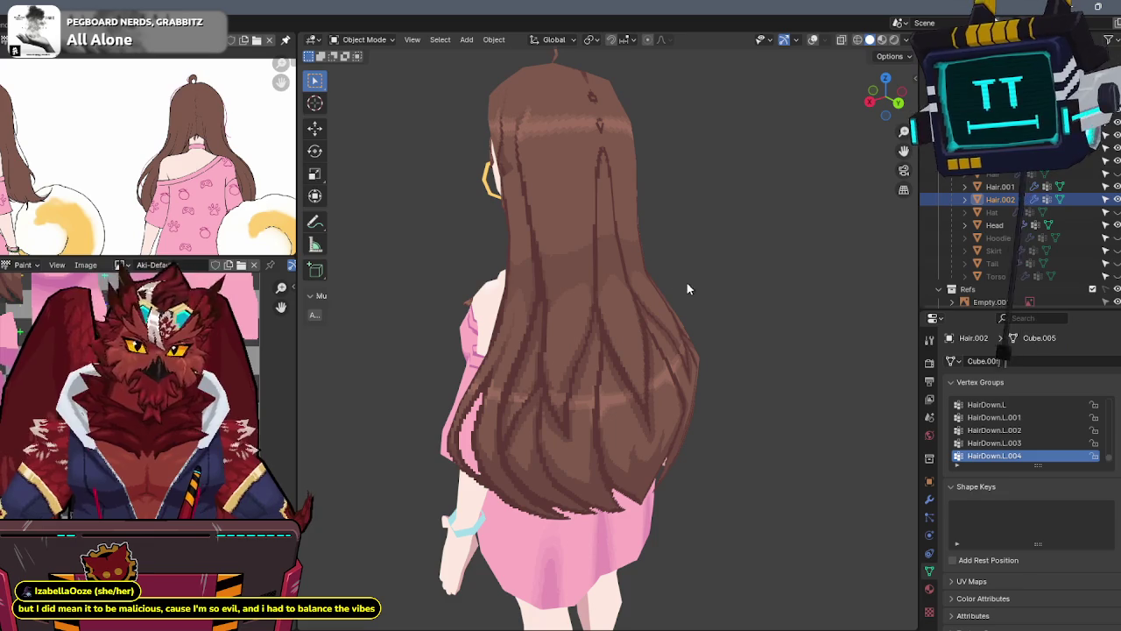
# Put the long back hair Hair.002 into Texture Paint mode
pyautogui.moveTo(651, 301)
pyautogui.mouseDown(button='middle')
pyautogui.moveTo(699, 303)
pyautogui.moveTo(708, 318)
pyautogui.moveTo(516, 234)
pyautogui.mouseUp(button='middle')
pyautogui.scroll(2, 569, 283)
pyautogui.scroll(2, 563, 277)
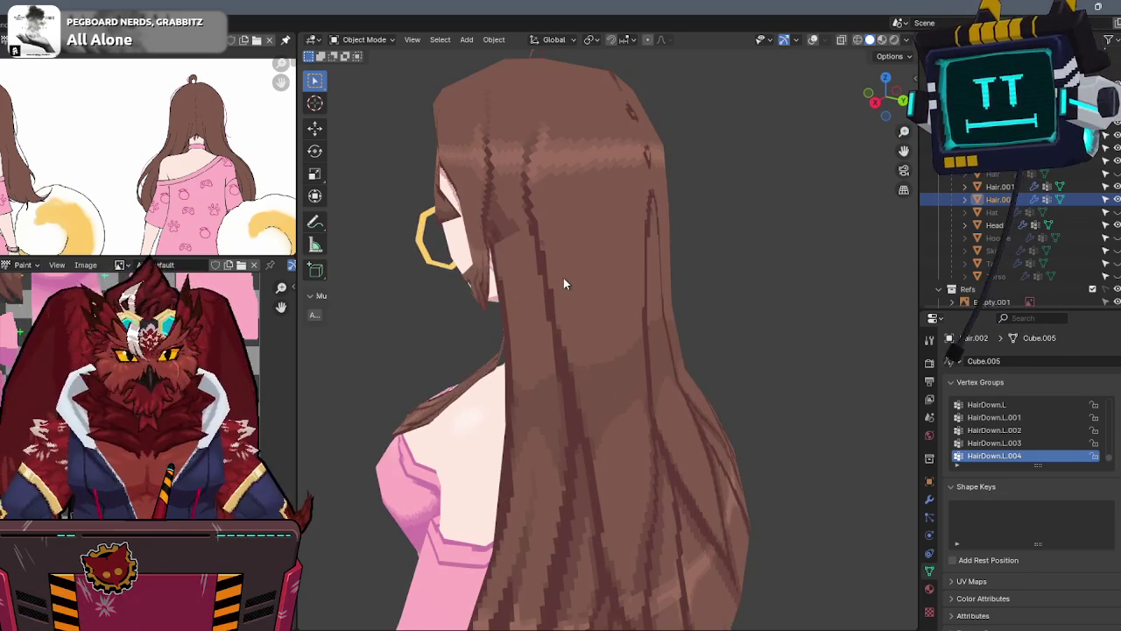
pyautogui.hotkey('ctrl', 'Tab')
pyautogui.click(751, 274)
# Select the linked lower hair faces and use them as a face mask for painting
pyautogui.moveTo(752, 274); pyautogui.dragTo(571, 183, button='middle')
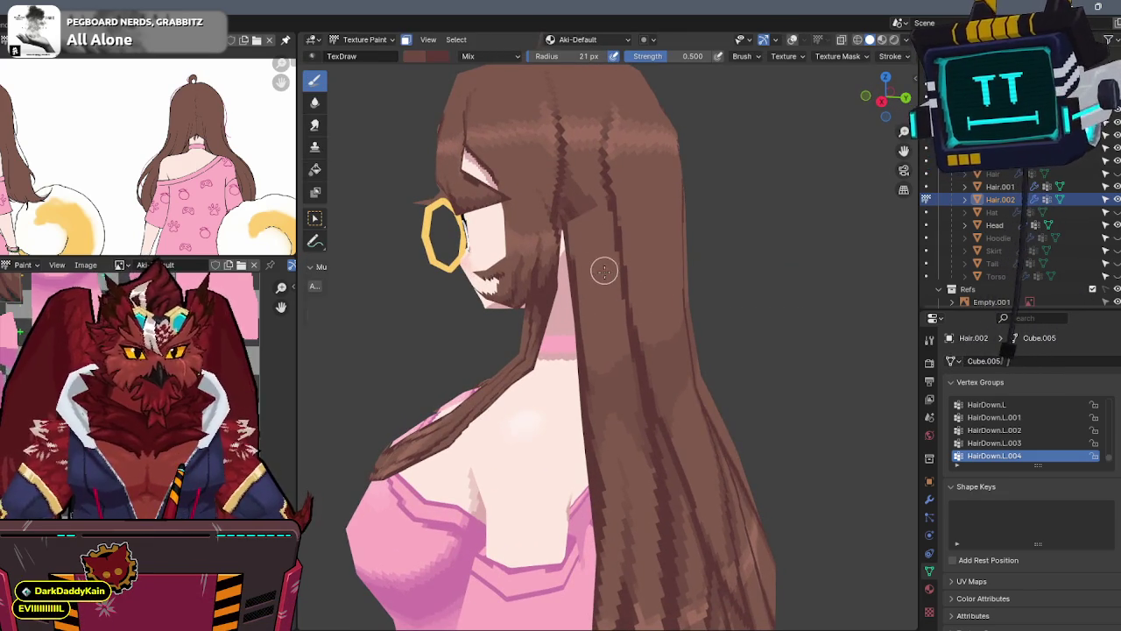
pyautogui.hotkey('shift', 'alt', 'z')
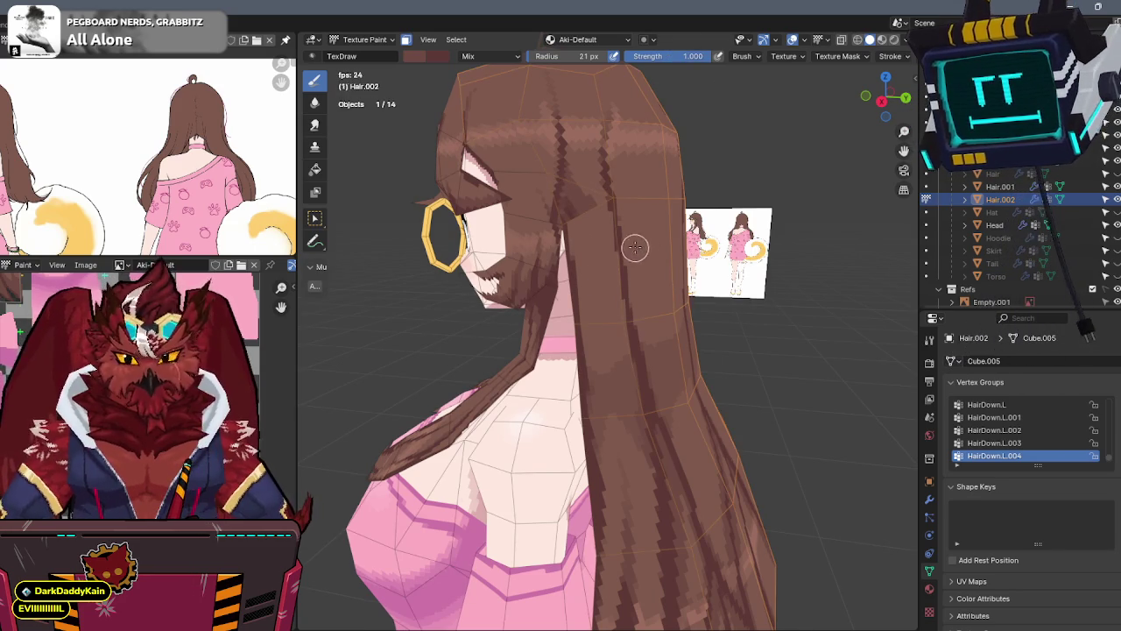
pyautogui.hotkey('shift', 'alt', 'z')
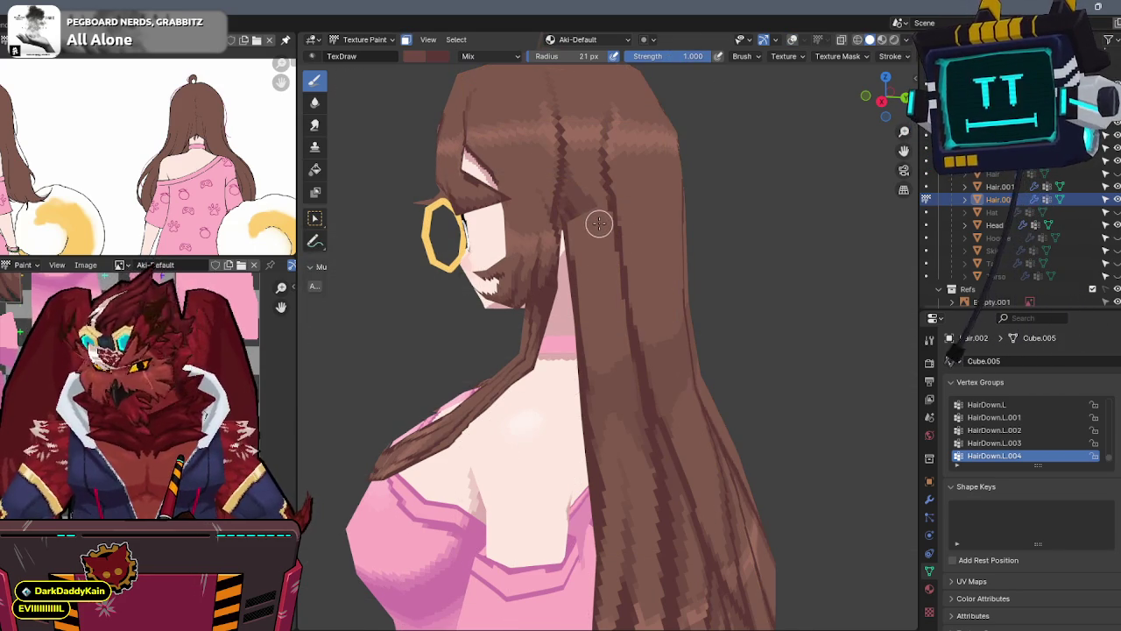
pyautogui.hotkey('shift', 'alt', 'z')
pyautogui.press('Tab')
pyautogui.hotkey('alt', 'a')
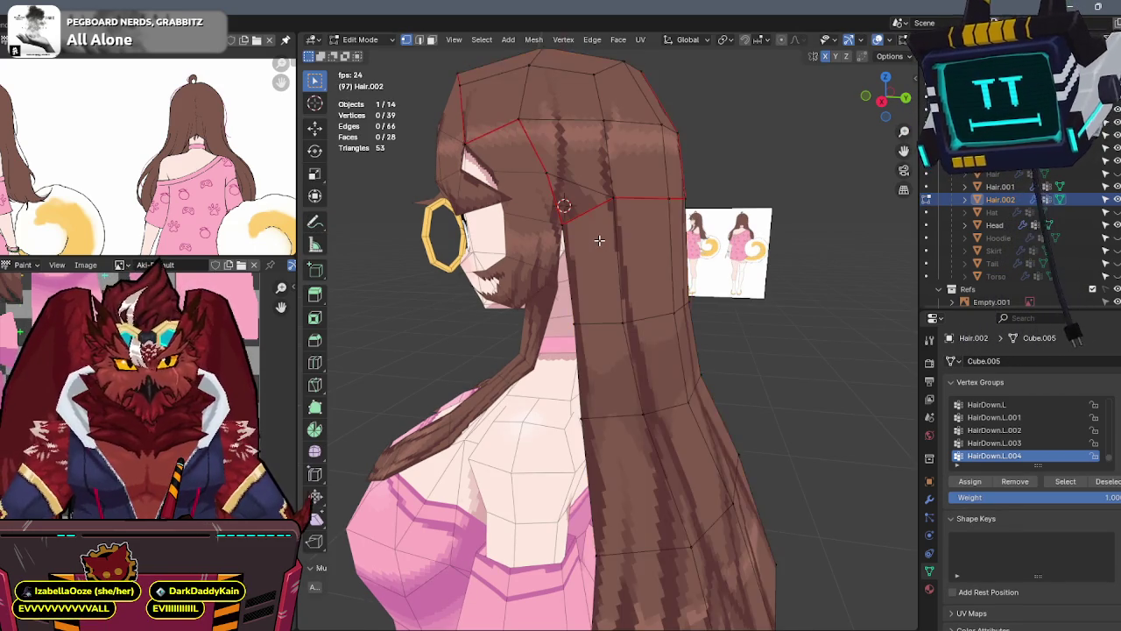
pyautogui.press('l')
pyautogui.press('Tab')
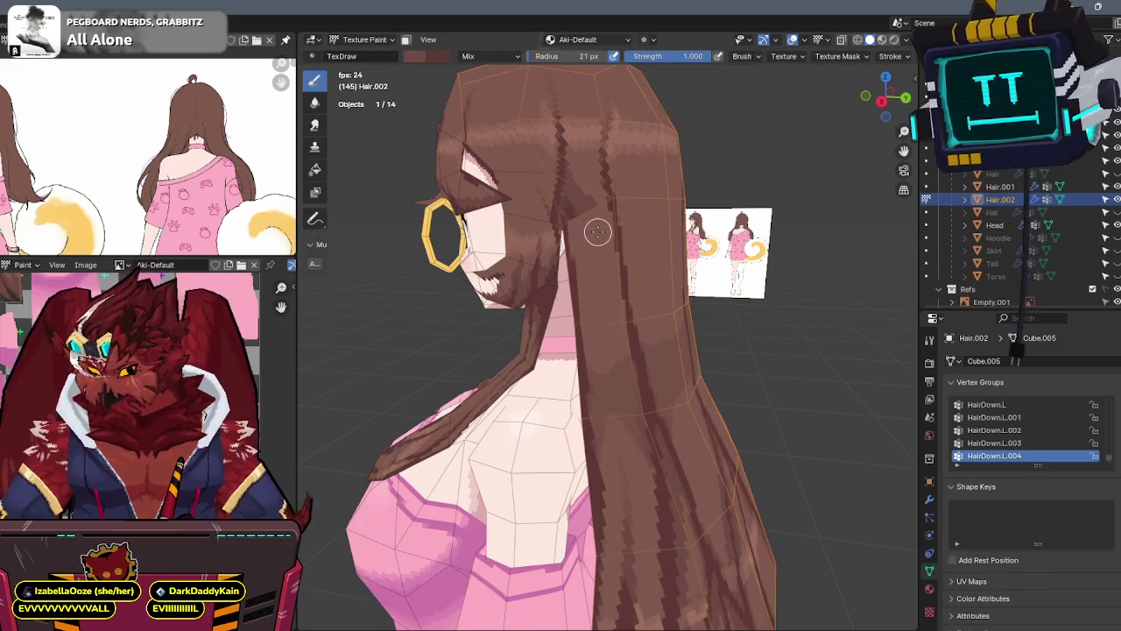
# Paint a darker strand stroke down the long back hair
pyautogui.hotkey('shift', 'alt', 'z')
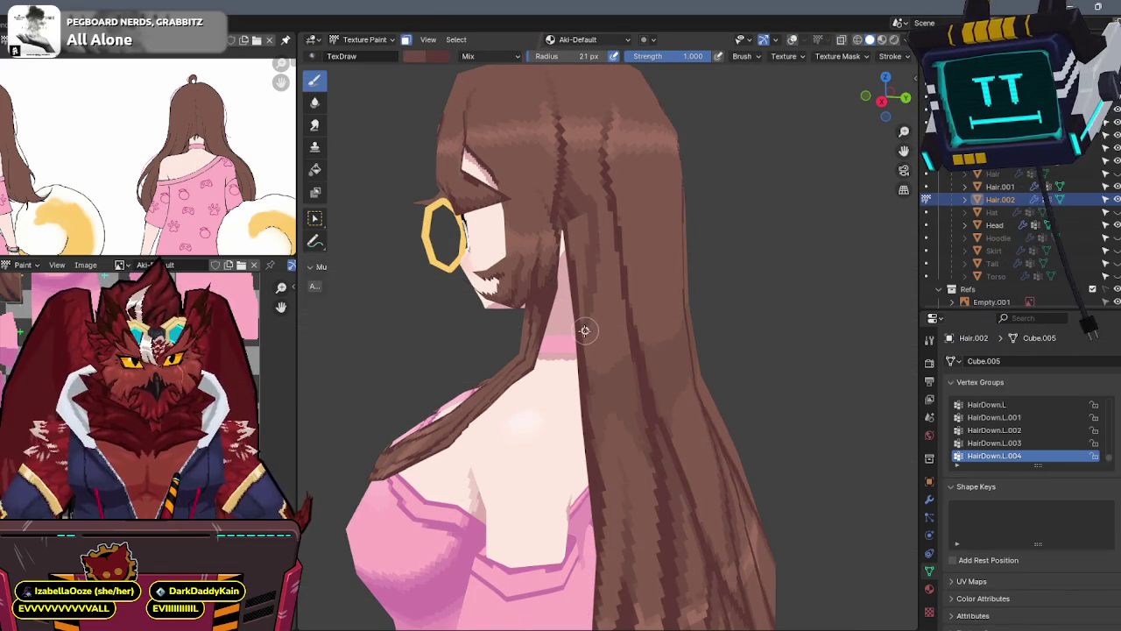
pyautogui.moveTo(583, 326); pyautogui.dragTo(575, 254)
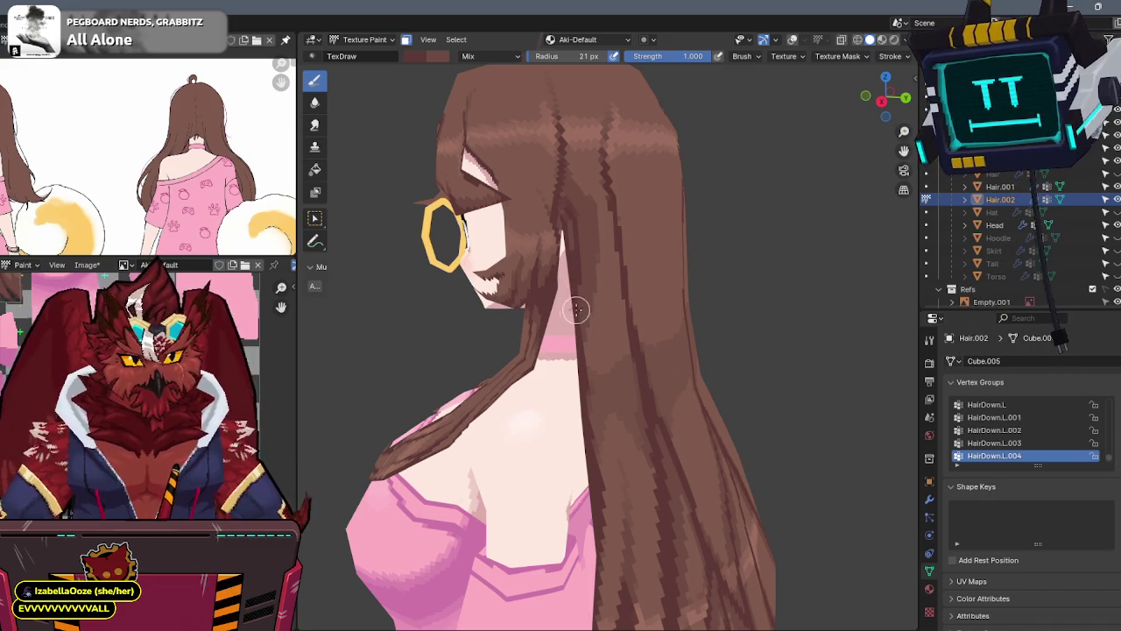
pyautogui.scroll(-4, 619, 197)
# Take Hair.002 back to Object Mode, viewed from the character's back
pyautogui.moveTo(618, 197)
pyautogui.mouseDown(button='middle')
pyautogui.moveTo(570, 206)
pyautogui.moveTo(537, 193)
pyautogui.moveTo(605, 219)
pyautogui.mouseUp(button='middle')
pyautogui.scroll(4, 538, 193)
pyautogui.scroll(-3, 570, 205)
pyautogui.scroll(3, 616, 228)
pyautogui.scroll(2, 617, 228)
pyautogui.scroll(2, 613, 214)
pyautogui.hotkey('ctrl', 'Tab')
pyautogui.click(603, 231)
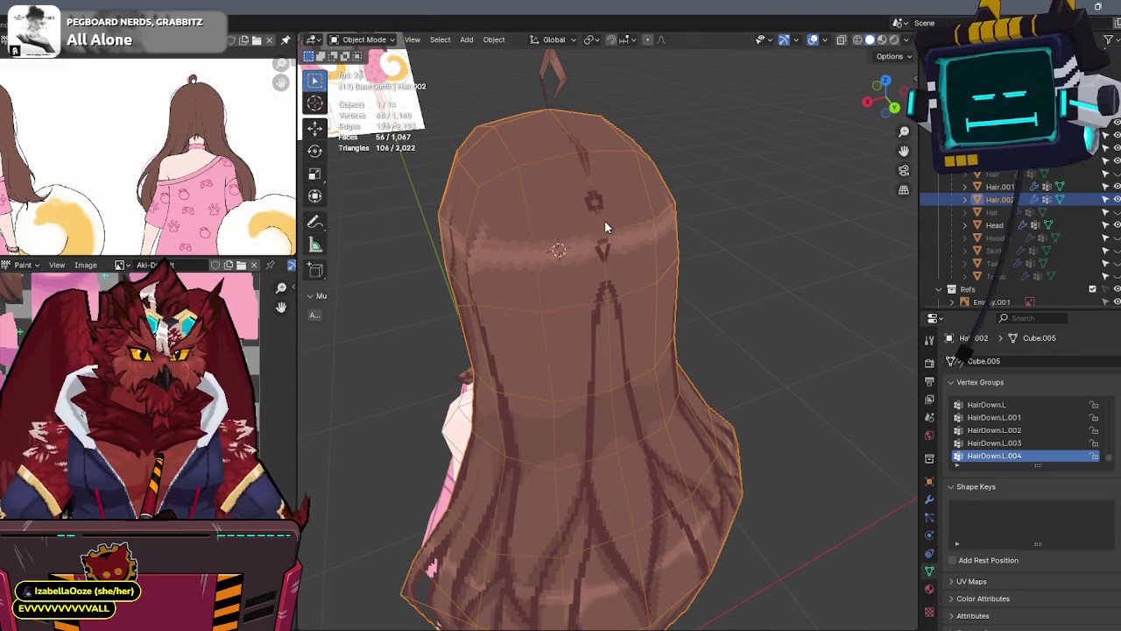
# Delete the linked top faces of the back hair Hair.002
pyautogui.moveTo(604, 227); pyautogui.dragTo(520, 198, button='middle')
pyautogui.press('Tab')
pyautogui.hotkey('alt', 'a')
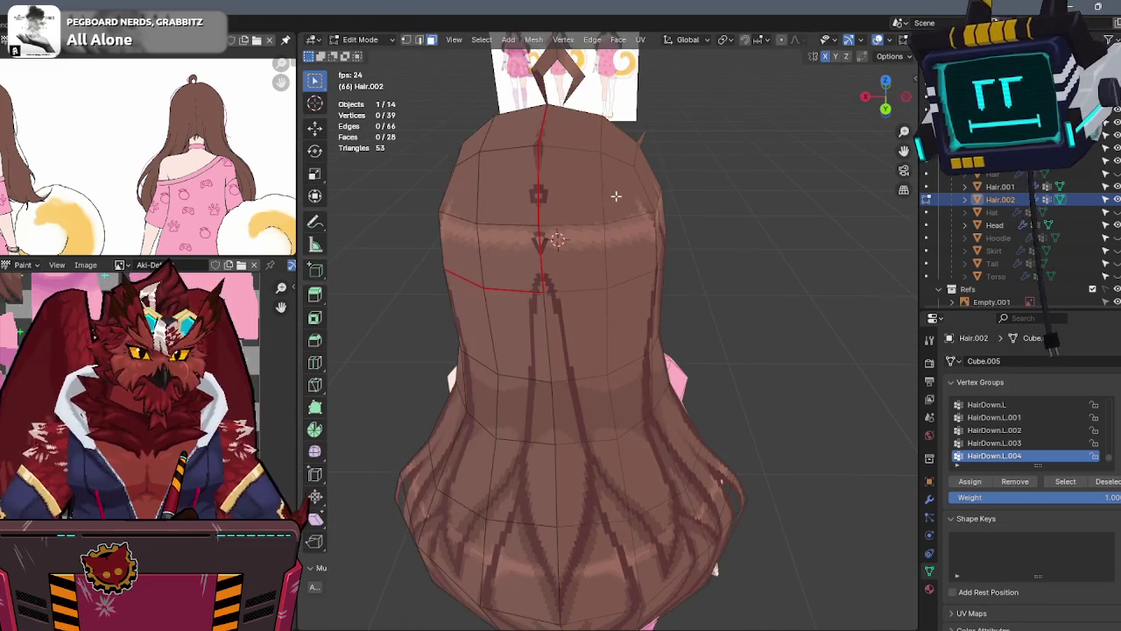
pyautogui.moveTo(597, 204)
pyautogui.mouseDown(button='middle')
pyautogui.moveTo(558, 196)
pyautogui.moveTo(550, 205)
pyautogui.moveTo(652, 199)
pyautogui.moveTo(570, 219)
pyautogui.moveTo(712, 211)
pyautogui.moveTo(586, 287)
pyautogui.moveTo(750, 271)
pyautogui.moveTo(640, 275)
pyautogui.mouseUp(button='middle')
pyautogui.click(617, 199)
pyautogui.hotkey('alt', 'a')
pyautogui.press('l')
pyautogui.moveTo(545, 233); pyautogui.dragTo(743, 213, button='middle')
pyautogui.press('x')
pyautogui.click(742, 230)
pyautogui.hotkey('ctrl', 'Tab')
pyautogui.click(733, 257)
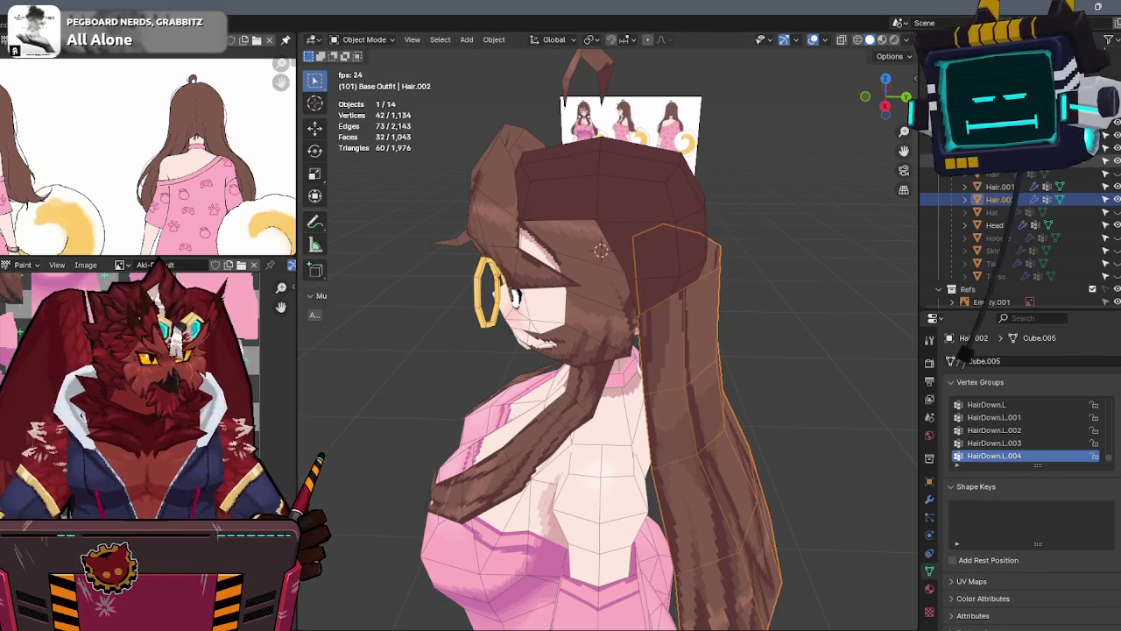
# Unhide Hair and separate a duplicate of its cap into a new object
pyautogui.click(1115, 174)
pyautogui.moveTo(613, 227)
pyautogui.mouseDown(button='middle')
pyautogui.moveTo(710, 200)
pyautogui.moveTo(552, 238)
pyautogui.mouseUp(button='middle')
pyautogui.click(552, 238)
pyautogui.press('Tab')
pyautogui.press('l')
pyautogui.press('l')
pyautogui.moveTo(609, 226)
pyautogui.mouseDown(button='middle')
pyautogui.moveTo(435, 225)
pyautogui.moveTo(750, 231)
pyautogui.mouseUp(button='middle')
pyautogui.hotkey('shift', 'd')
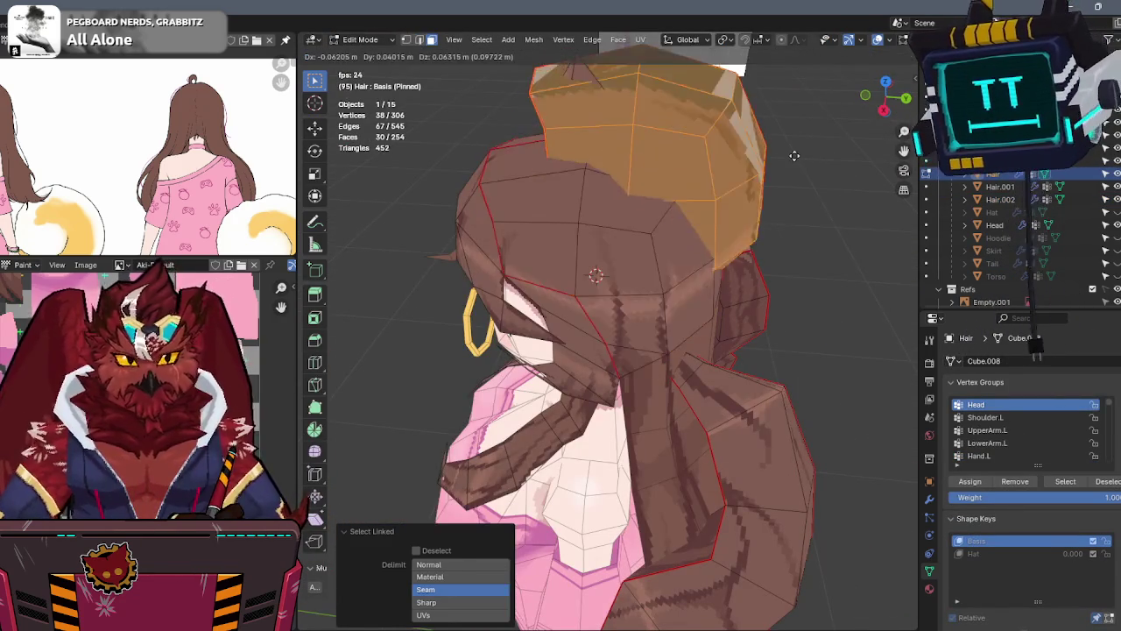
pyautogui.press('Escape')
pyautogui.press('p')
pyautogui.click(832, 140)
pyautogui.hotkey('ctrl', 'z')
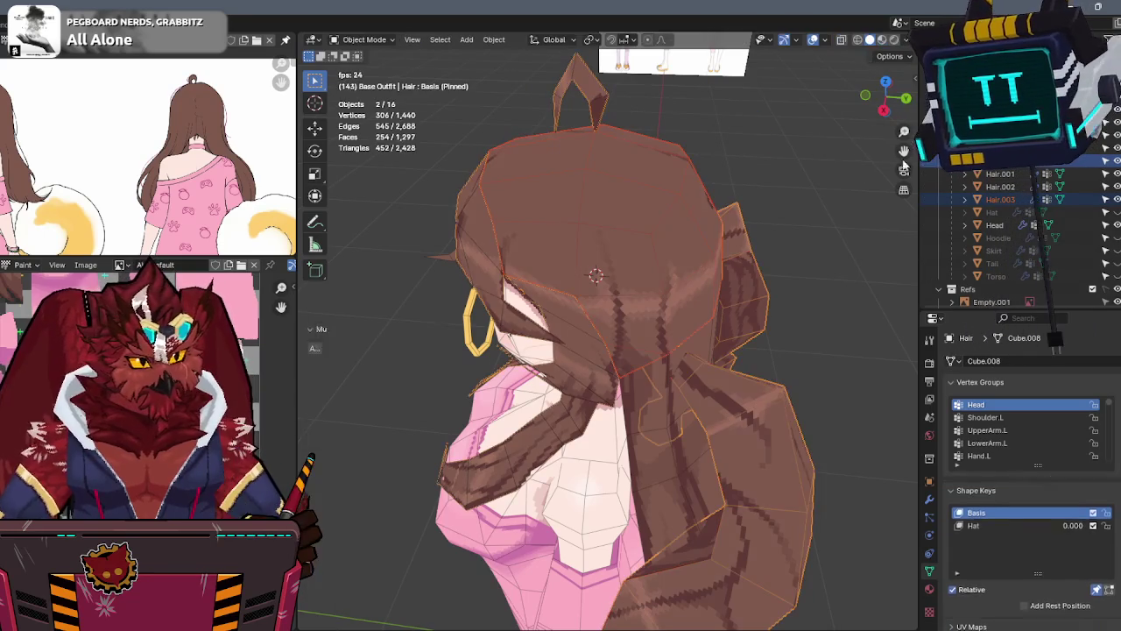
pyautogui.hotkey('ctrl', 'z')
# Join the new Hair.003 cap copy into Hair.001
pyautogui.moveTo(872, 204); pyautogui.dragTo(759, 206, button='middle')
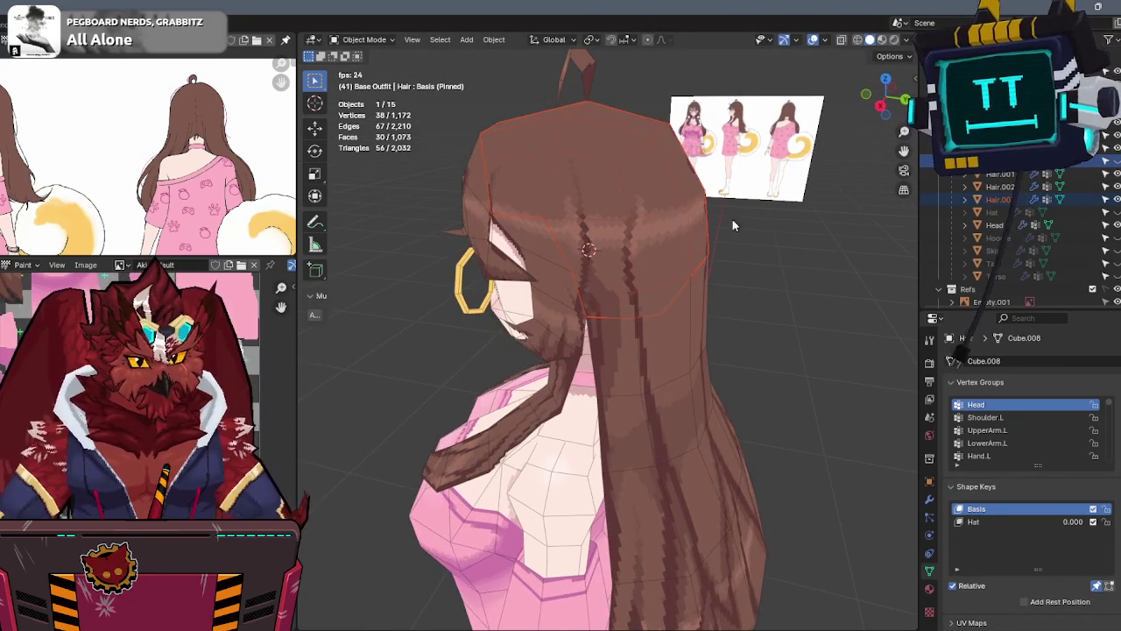
pyautogui.click(566, 278)
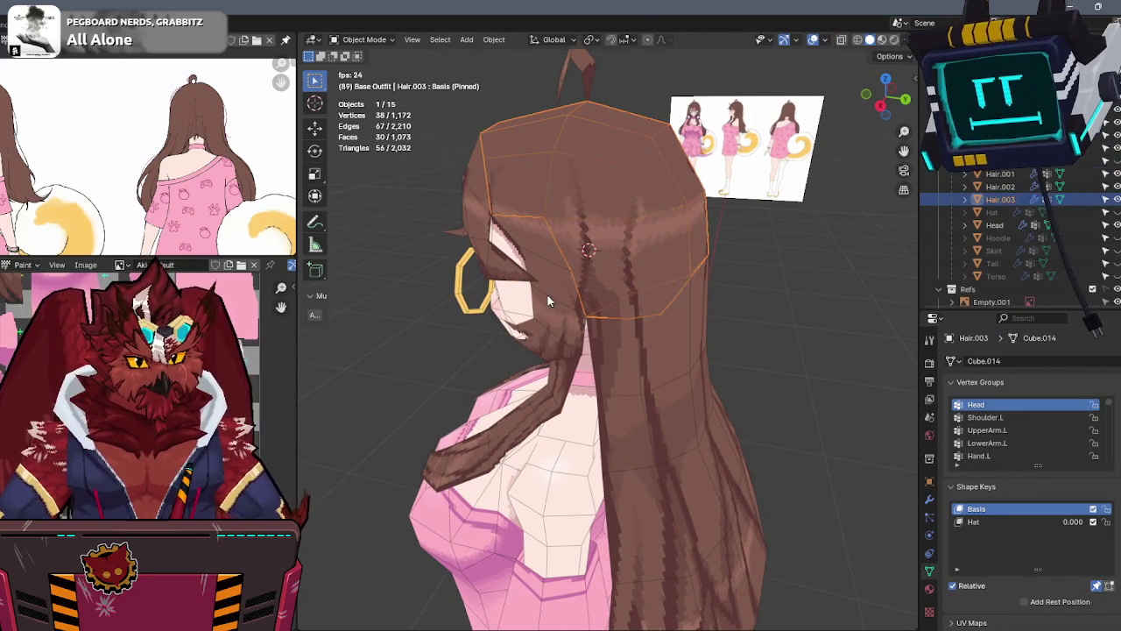
pyautogui.keyDown('shift'); pyautogui.click(546, 294); pyautogui.keyUp('shift')
pyautogui.moveTo(836, 253)
pyautogui.mouseDown(button='middle')
pyautogui.moveTo(611, 269)
pyautogui.moveTo(616, 213)
pyautogui.mouseUp(button='middle')
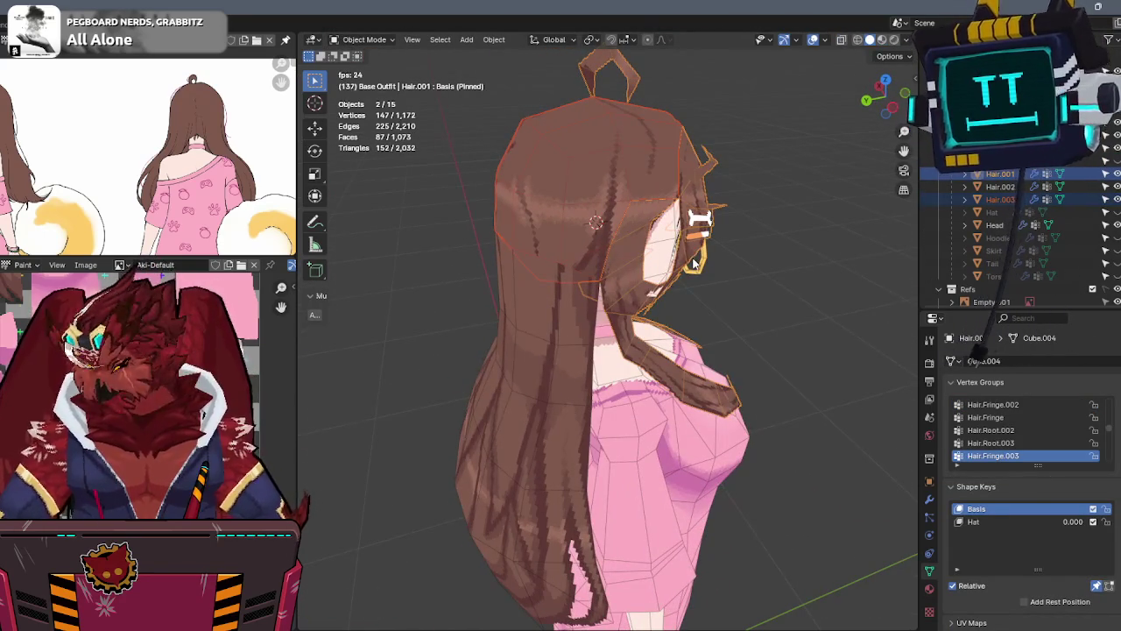
pyautogui.hotkey('ctrl', 'j')
# Merge Hair.001's overlapping vertices by distance, reducing 147 vertices to 134
pyautogui.press('Tab')
pyautogui.press('a')
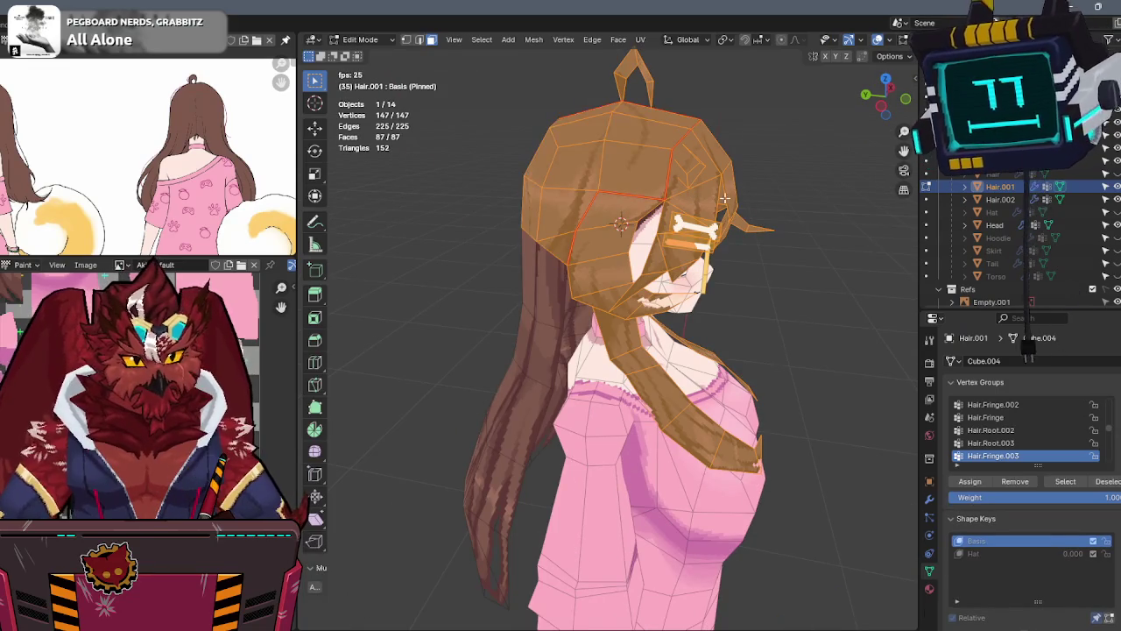
pyautogui.moveTo(615, 212); pyautogui.dragTo(786, 221, button='middle')
pyautogui.press('F3')
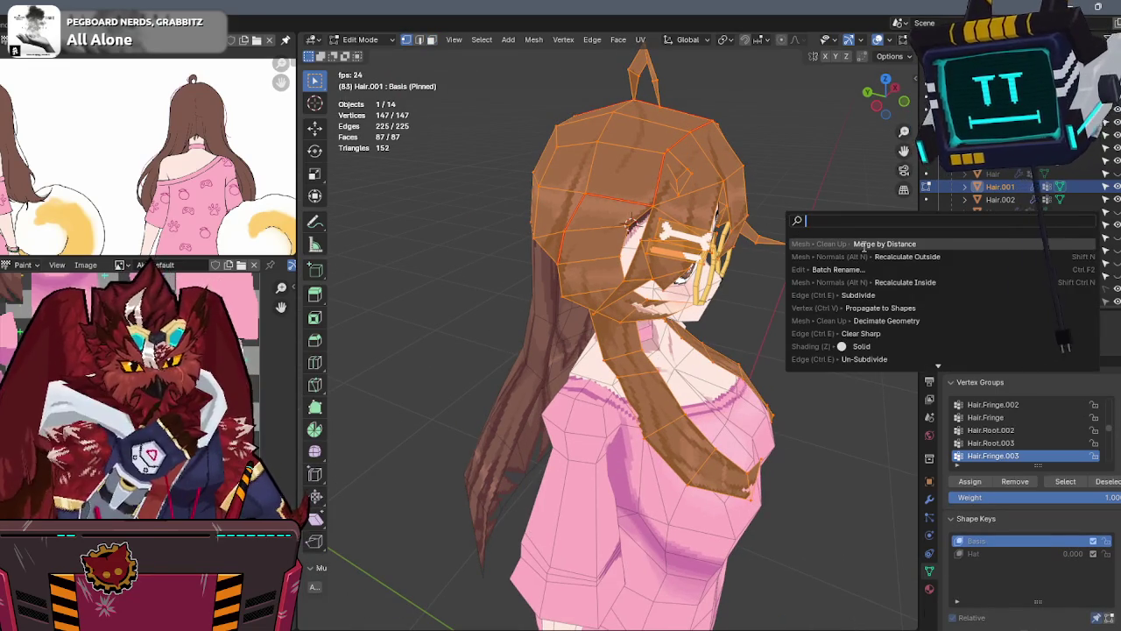
pyautogui.press('Return')
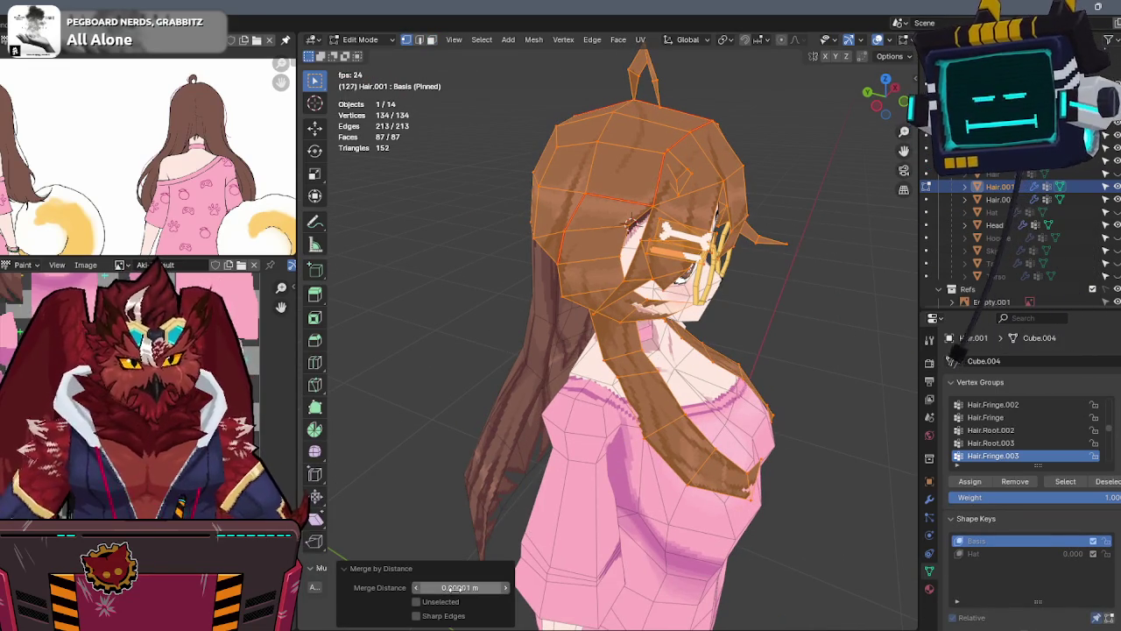
pyautogui.click(750, 310)
pyautogui.moveTo(750, 310); pyautogui.dragTo(665, 262, button='middle')
pyautogui.hotkey('ctrl', 'Tab')
pyautogui.click(513, 268)
# Select the Hair.002 back-hair object with overlays hidden
pyautogui.moveTo(827, 255)
pyautogui.mouseDown(button='middle')
pyautogui.moveTo(720, 233)
pyautogui.moveTo(796, 257)
pyautogui.moveTo(757, 285)
pyautogui.moveTo(649, 289)
pyautogui.moveTo(677, 210)
pyautogui.moveTo(673, 229)
pyautogui.moveTo(702, 213)
pyautogui.moveTo(571, 222)
pyautogui.moveTo(657, 246)
pyautogui.mouseUp(button='middle')
pyautogui.click(649, 289)
pyautogui.scroll(5, 676, 224)
pyautogui.hotkey('shift', 'alt', 'z')
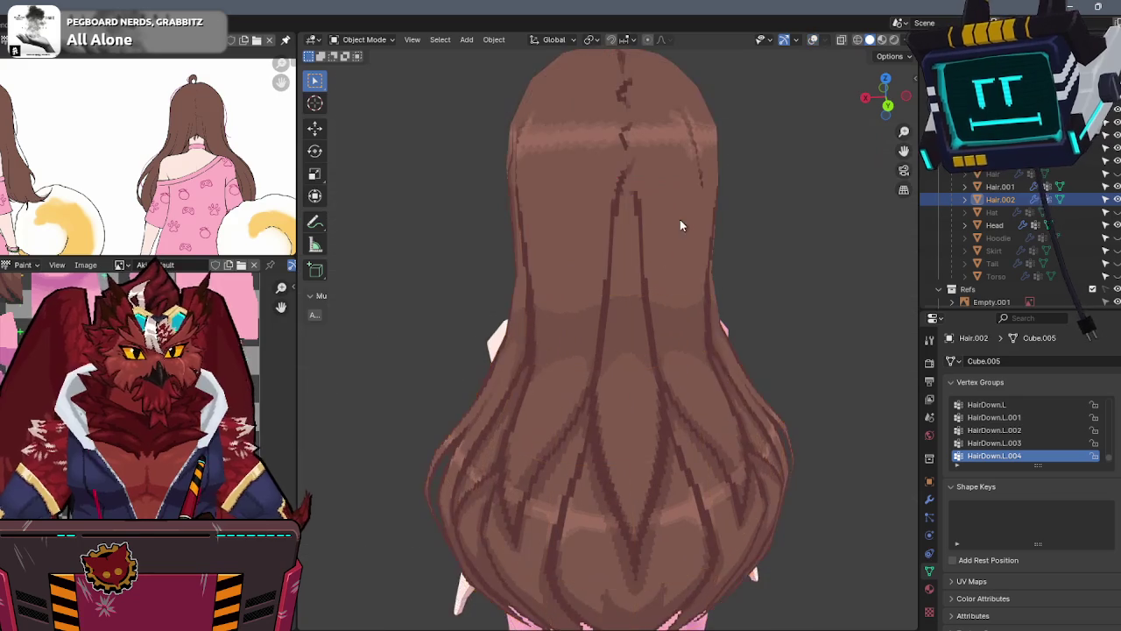
# Enter Texture Paint on Hair.002 with face masking off and brush strength 0.5
pyautogui.scroll(-2, 670, 263)
pyautogui.hotkey('shift', 'alt', 'z')
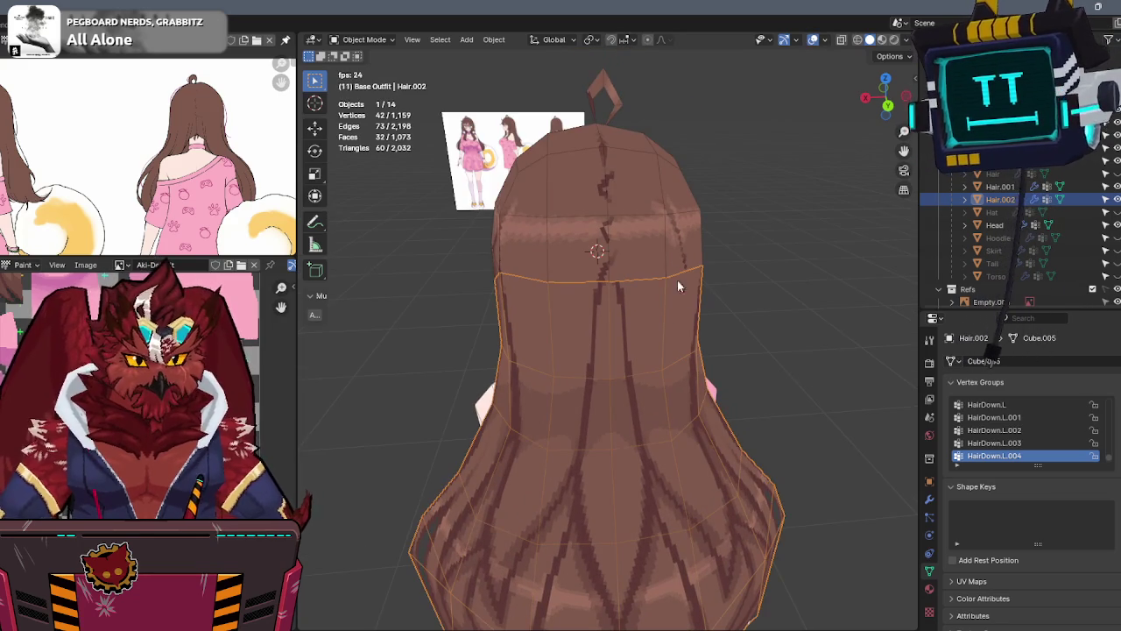
pyautogui.hotkey('ctrl', 'Tab')
pyautogui.click(658, 280)
pyautogui.scroll(2, 657, 282)
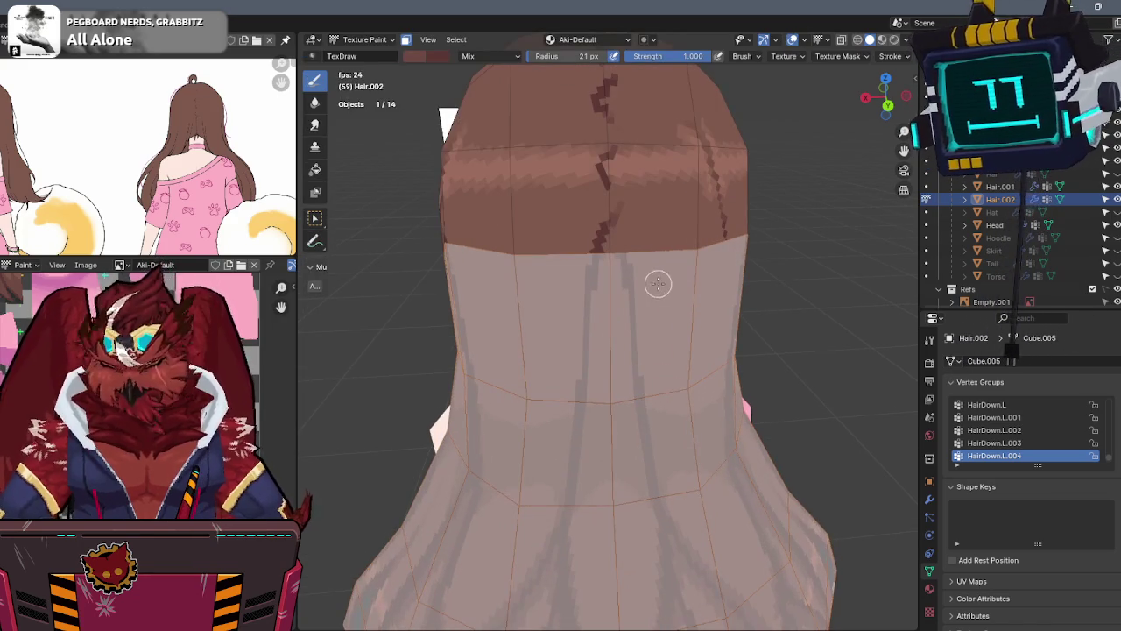
pyautogui.press('m')
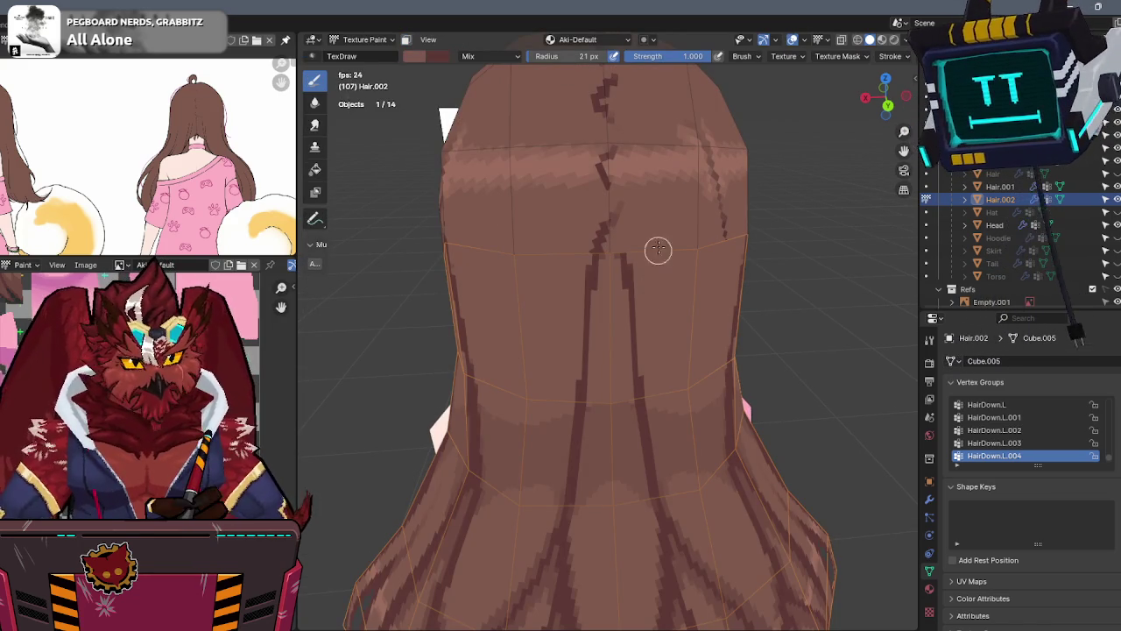
pyautogui.hotkey('shift', 'f')
pyautogui.click(632, 180)
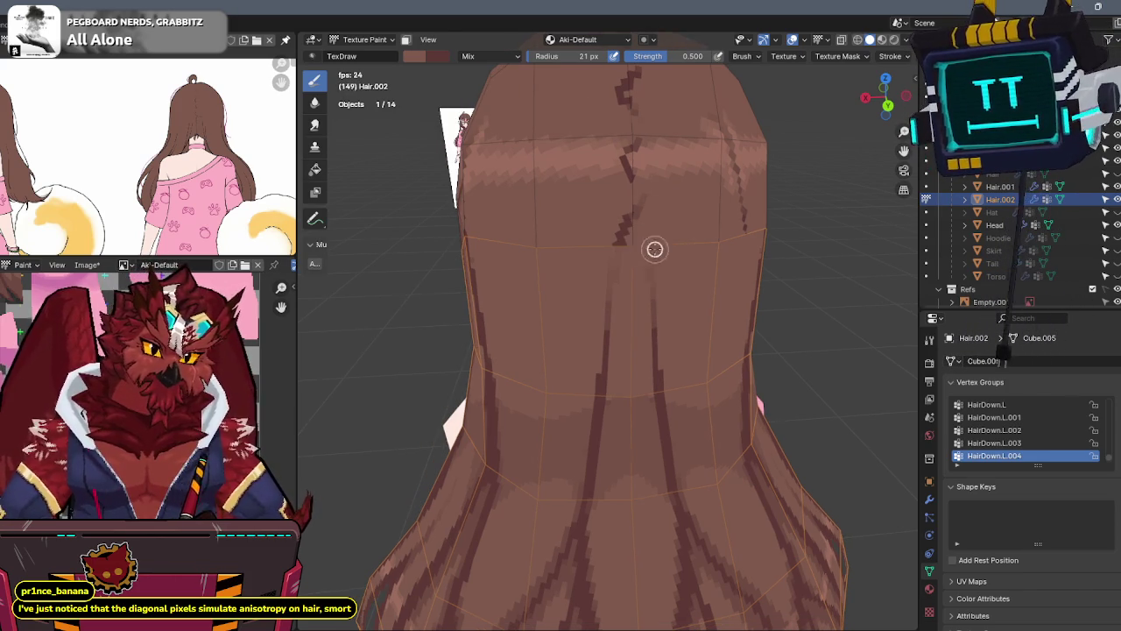
# Return to Object Mode and look over the softly repainted back hair
pyautogui.scroll(-5, 635, 301)
pyautogui.moveTo(635, 301)
pyautogui.mouseDown(button='middle')
pyautogui.moveTo(670, 228)
pyautogui.moveTo(719, 222)
pyautogui.moveTo(678, 228)
pyautogui.moveTo(713, 218)
pyautogui.moveTo(639, 282)
pyautogui.moveTo(731, 233)
pyautogui.moveTo(645, 220)
pyautogui.moveTo(669, 254)
pyautogui.moveTo(620, 249)
pyautogui.moveTo(655, 227)
pyautogui.moveTo(772, 249)
pyautogui.moveTo(691, 269)
pyautogui.moveTo(726, 257)
pyautogui.moveTo(633, 244)
pyautogui.moveTo(643, 254)
pyautogui.moveTo(613, 231)
pyautogui.moveTo(545, 230)
pyautogui.moveTo(559, 256)
pyautogui.moveTo(539, 258)
pyautogui.moveTo(568, 241)
pyautogui.mouseUp(button='middle')
pyautogui.hotkey('ctrl', 'Tab')
pyautogui.hotkey('shift', 'alt', 'z')
pyautogui.scroll(-2, 673, 227)
pyautogui.hotkey('shift', 'alt', 'z')
pyautogui.scroll(2, 620, 249)
pyautogui.scroll(-2, 772, 250)
pyautogui.scroll(3, 730, 243)
pyautogui.hotkey('ctrl', 'Tab')
pyautogui.click(666, 252)
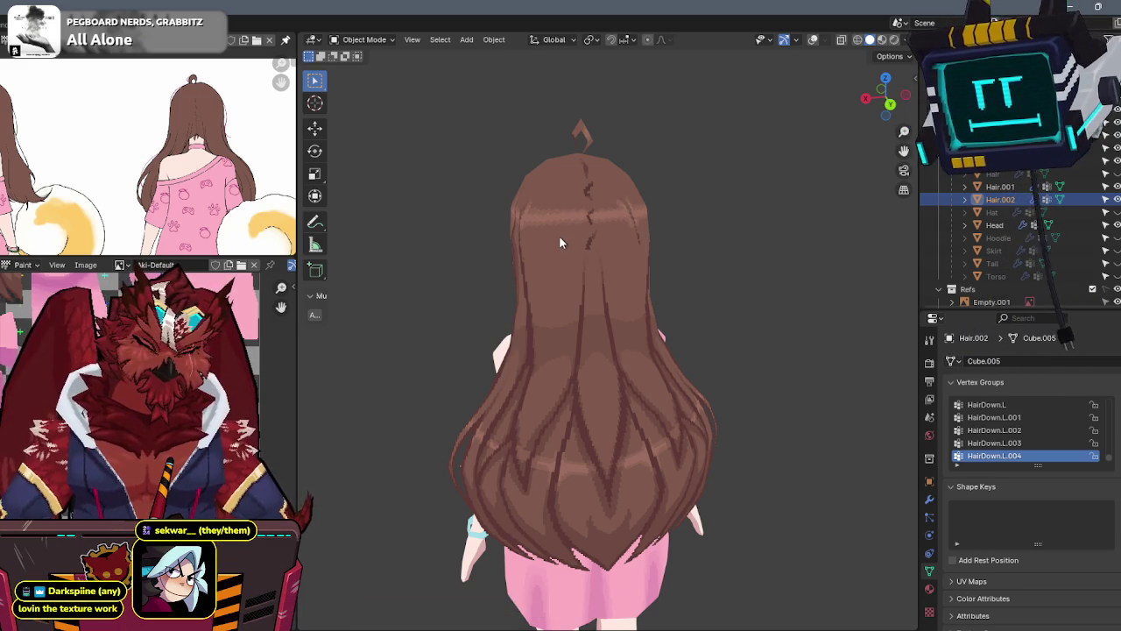
# Select the Cozy_Torso body object
pyautogui.moveTo(549, 255)
pyautogui.mouseDown(button='middle')
pyautogui.moveTo(691, 242)
pyautogui.moveTo(733, 282)
pyautogui.moveTo(696, 240)
pyautogui.mouseUp(button='middle')
pyautogui.hotkey('shift', 's')
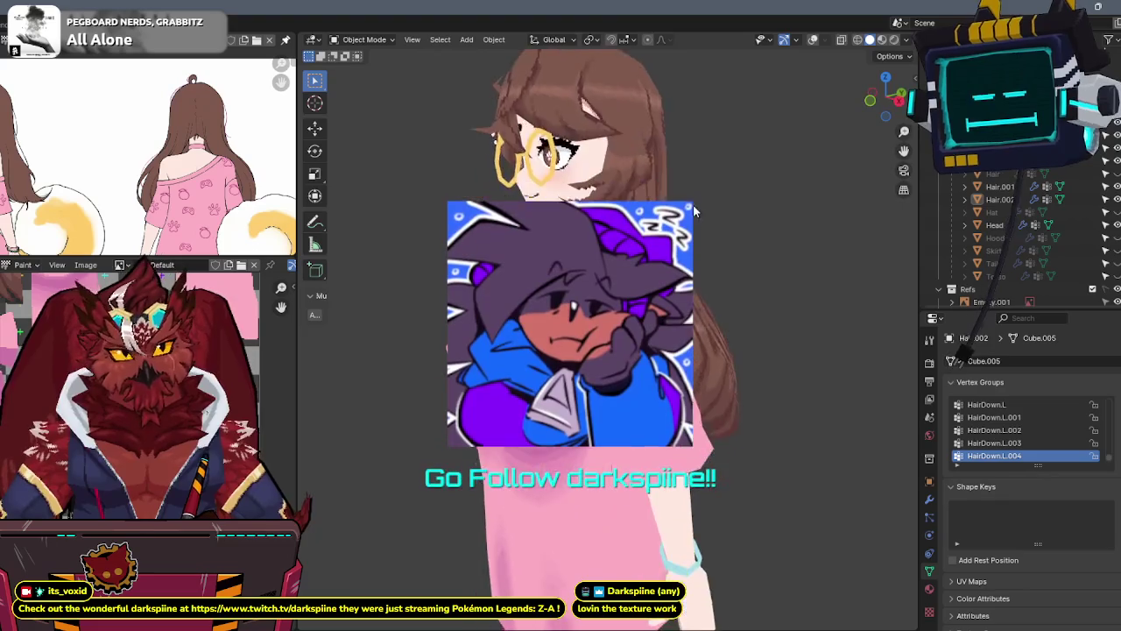
pyautogui.moveTo(696, 207); pyautogui.dragTo(683, 210, button='middle')
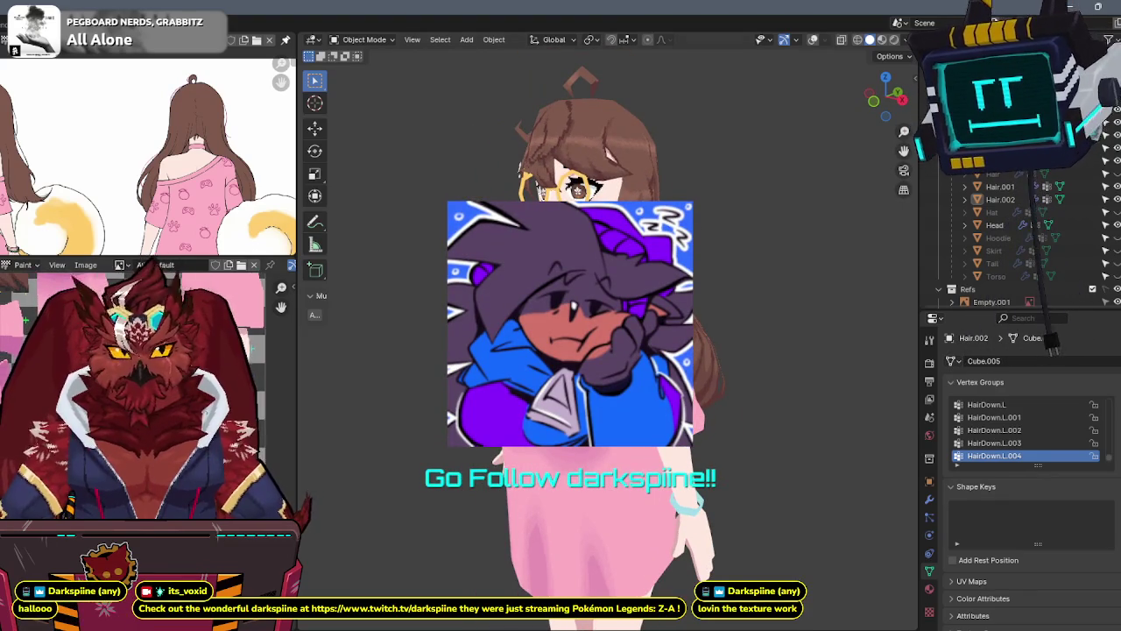
pyautogui.moveTo(337, 403)
pyautogui.mouseDown(button='middle')
pyautogui.moveTo(747, 290)
pyautogui.moveTo(722, 257)
pyautogui.mouseUp(button='middle')
pyautogui.scroll(-3, 720, 316)
pyautogui.scroll(3, 718, 365)
pyautogui.click(601, 388)
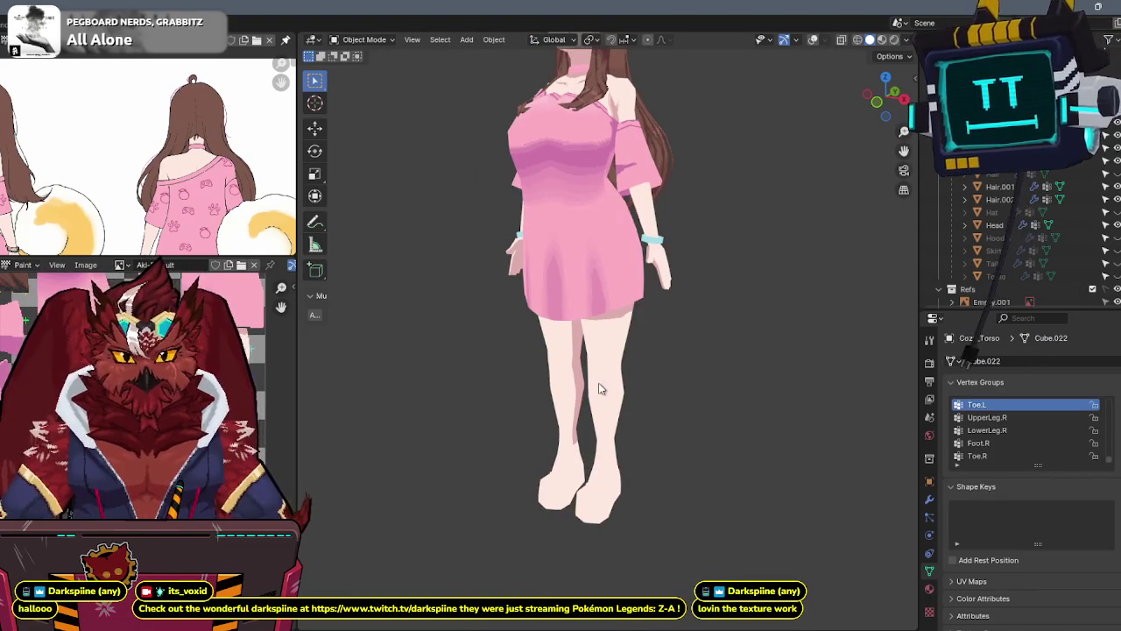
pyautogui.scroll(-3, 191, 158)
pyautogui.scroll(-3, 103, 175)
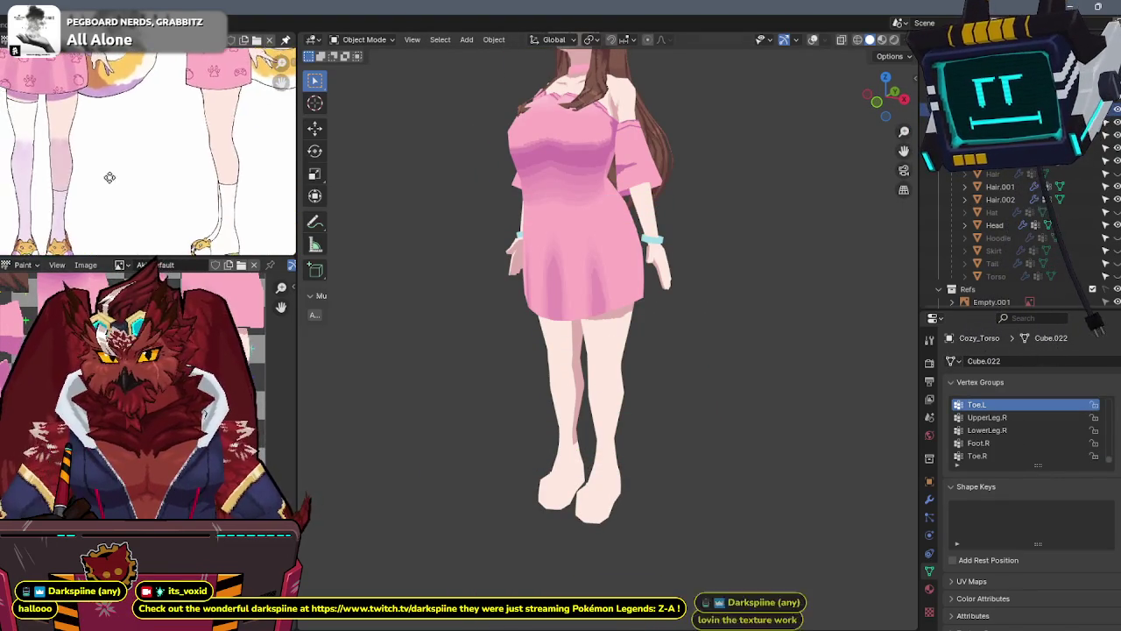
pyautogui.scroll(2, 184, 158)
pyautogui.scroll(3, 179, 165)
# Switch to front orthographic view and put Cozy_Torso into Texture Paint
pyautogui.moveTo(596, 355); pyautogui.dragTo(658, 347, button='middle')
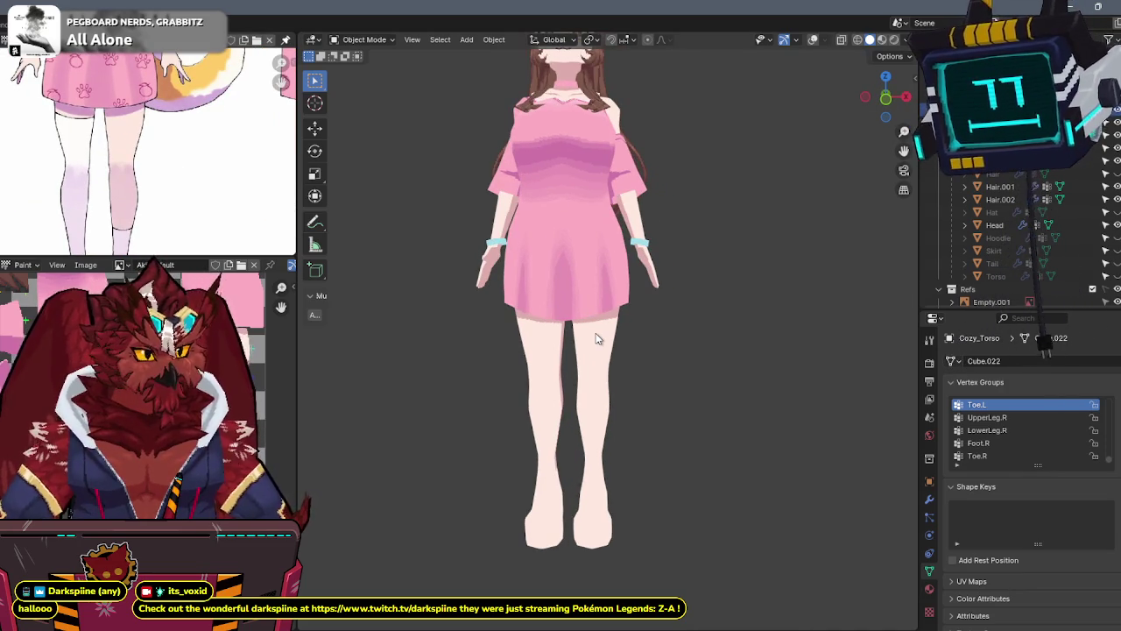
pyautogui.press('KP_1')
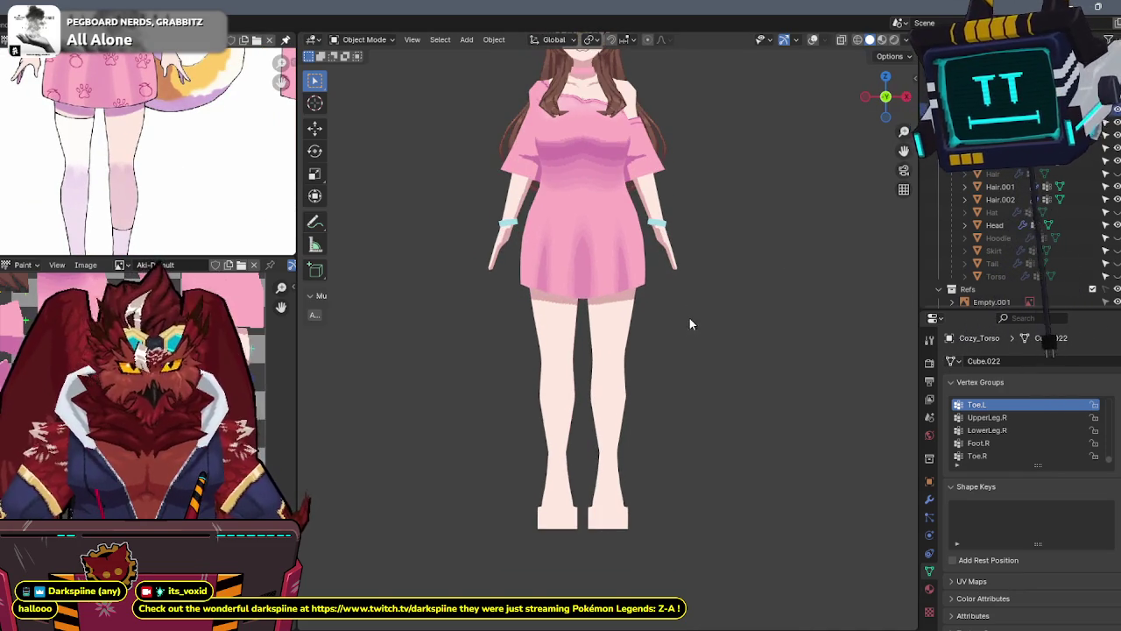
pyautogui.hotkey('shift', 'alt', 'z')
pyautogui.hotkey('ctrl', 'Tab')
pyautogui.click(736, 289)
pyautogui.scroll(2, 708, 295)
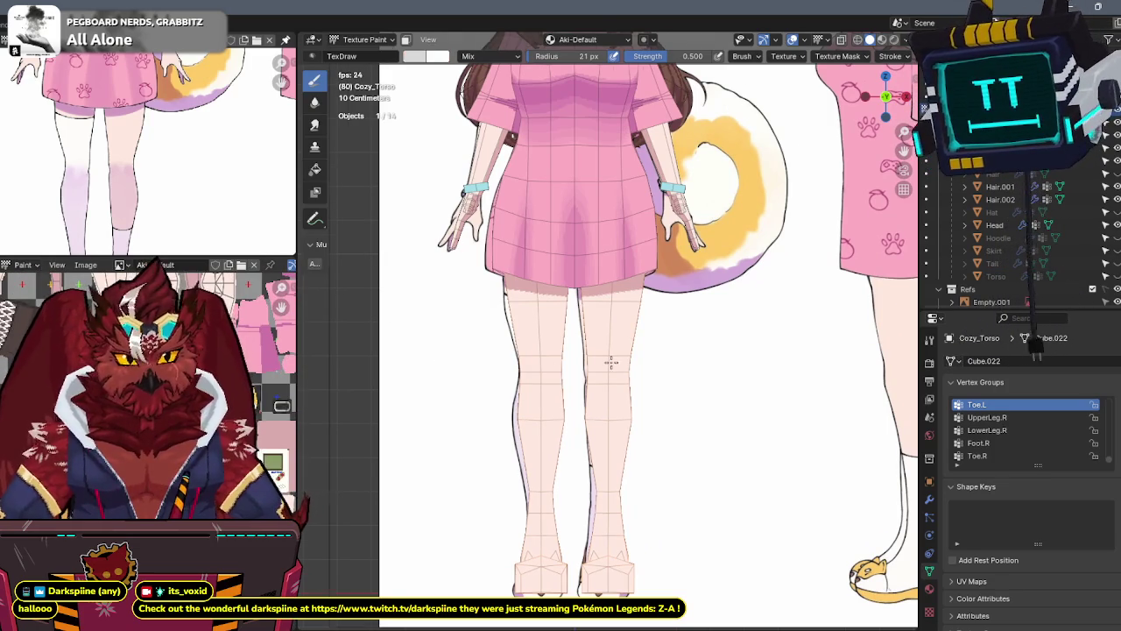
# Zoom in on the legs and paint white sock colour down both lower legs
pyautogui.scroll(2, 556, 372)
pyautogui.scroll(1, 633, 303)
pyautogui.scroll(1, 635, 265)
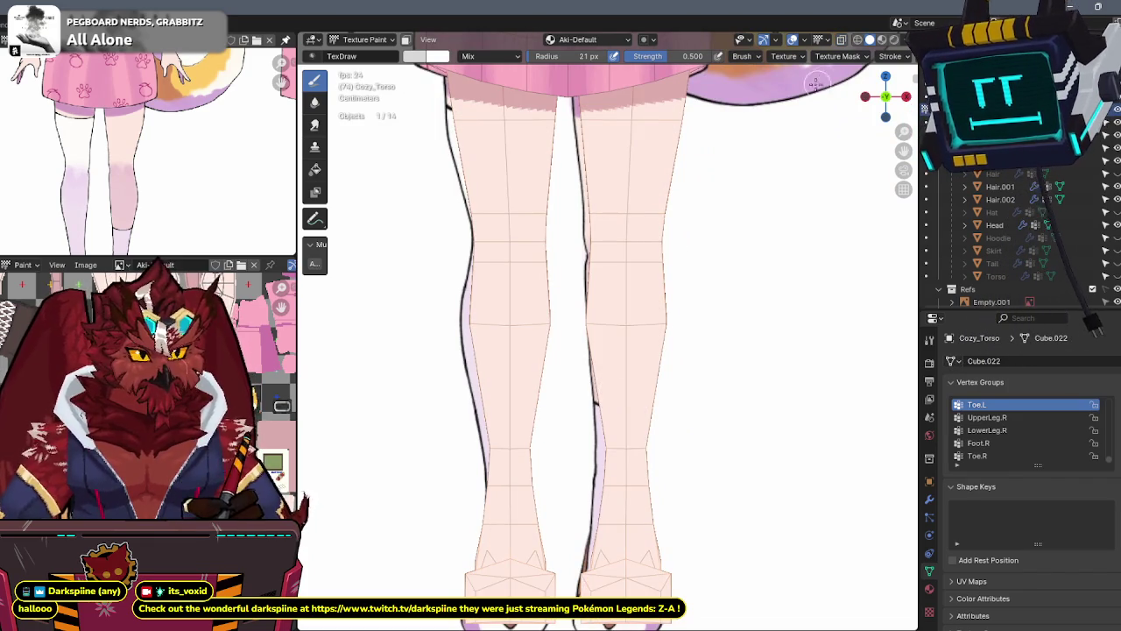
pyautogui.scroll(-3, 822, 56)
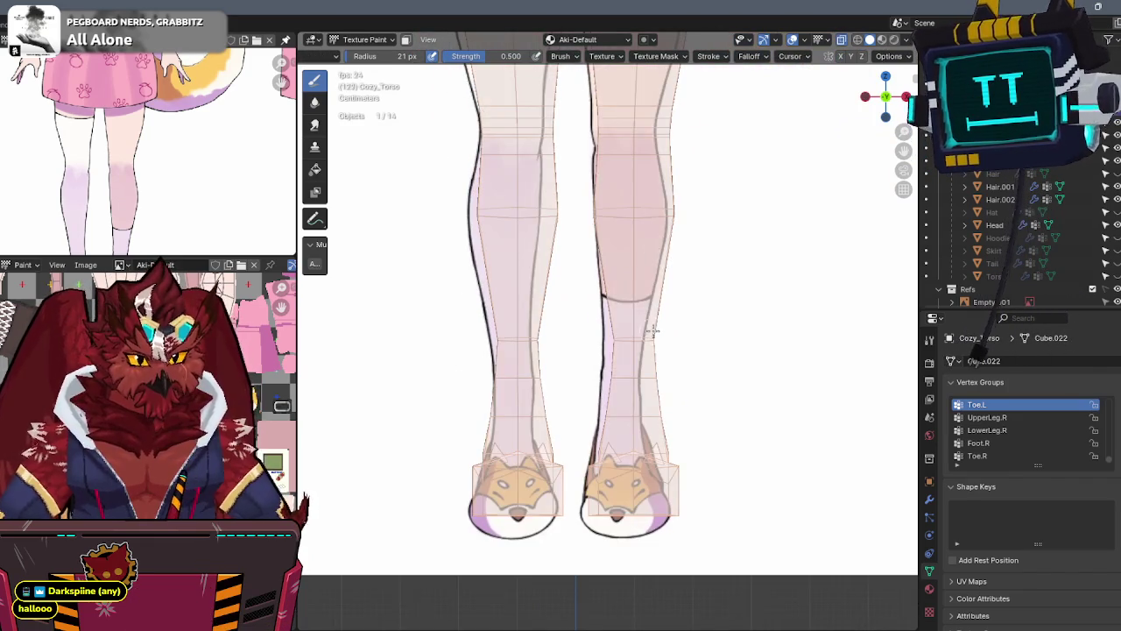
pyautogui.scroll(1, 625, 318)
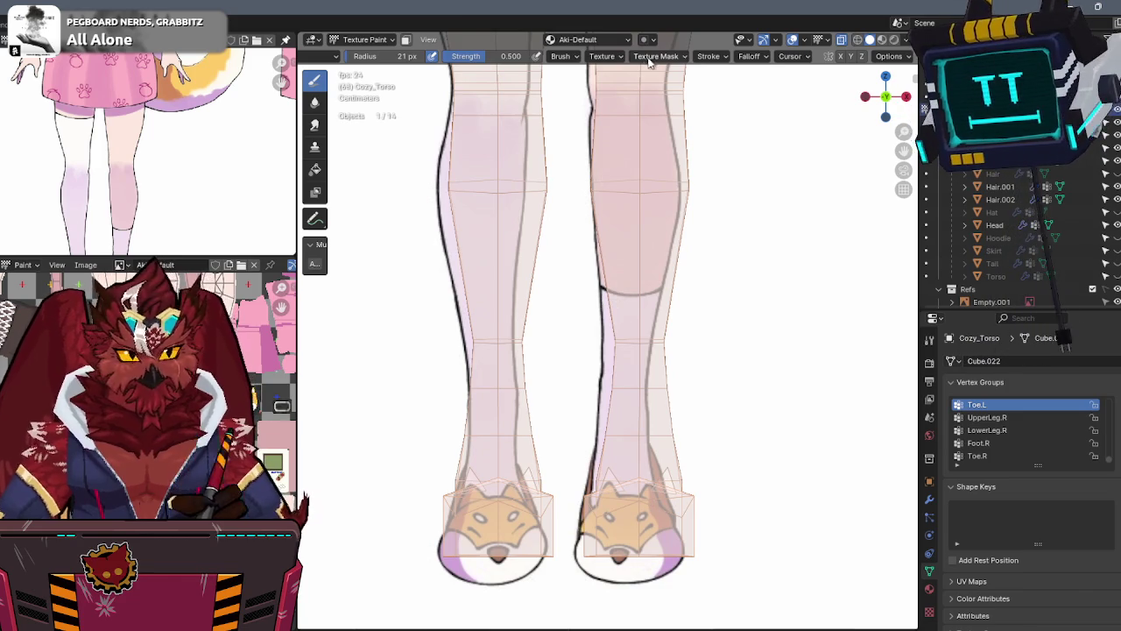
pyautogui.scroll(3, 651, 58)
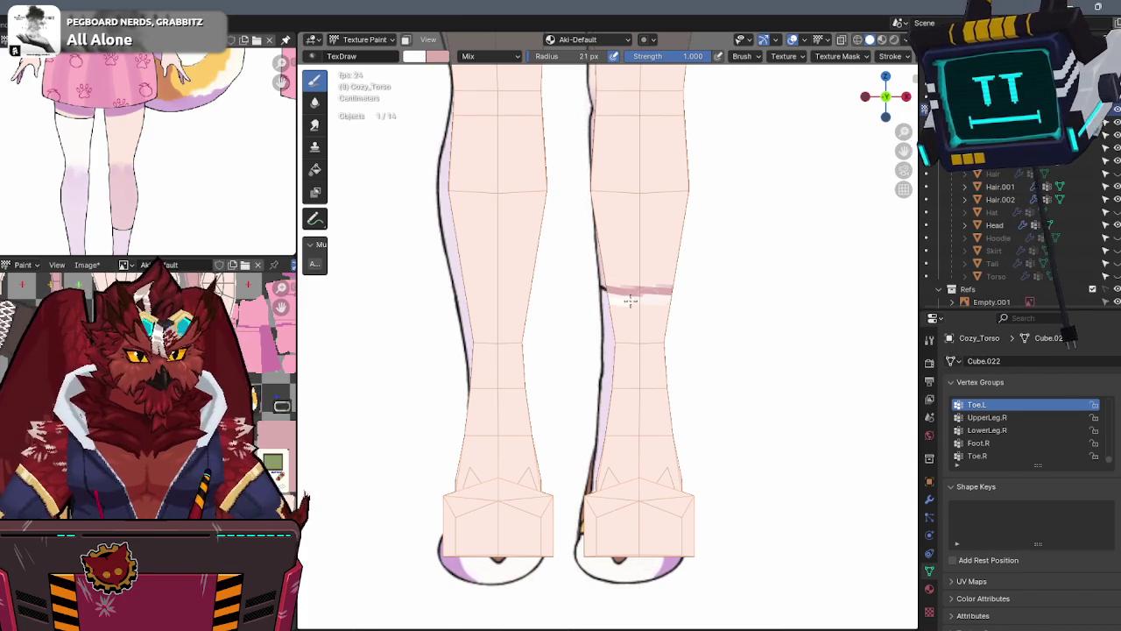
pyautogui.moveTo(559, 313)
pyautogui.mouseDown()
pyautogui.moveTo(596, 431)
pyautogui.moveTo(785, 426)
pyautogui.mouseUp()
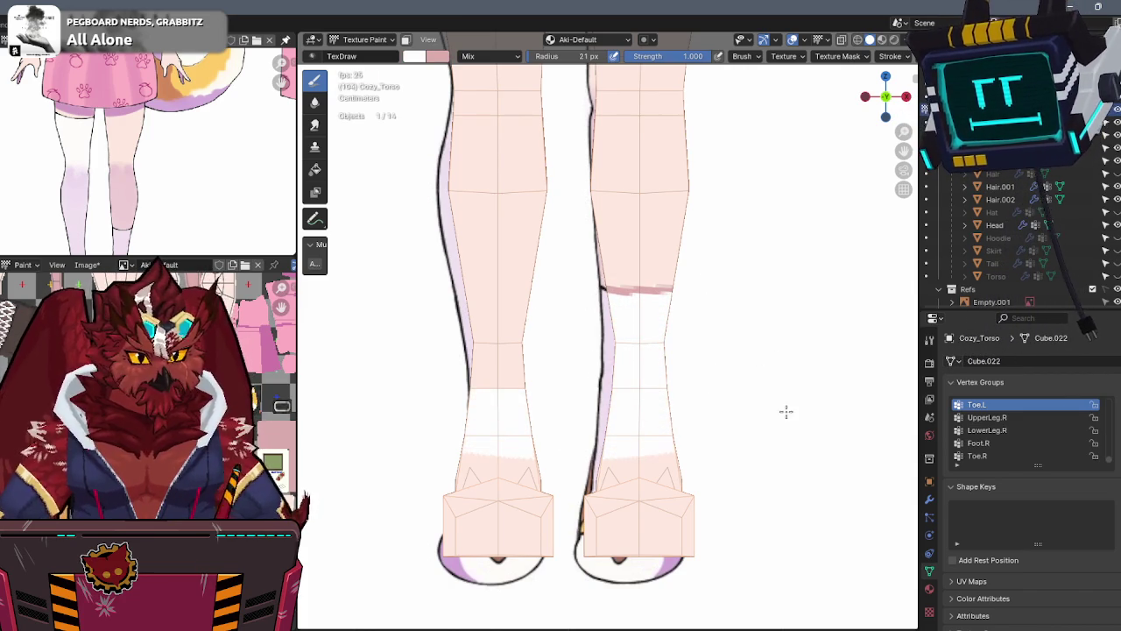
# Paint white below the pink band down the lower leg and onto the foot
pyautogui.moveTo(885, 95)
pyautogui.mouseDown()
pyautogui.moveTo(666, 233)
pyautogui.moveTo(605, 254)
pyautogui.moveTo(670, 264)
pyautogui.mouseUp()
pyautogui.press('x')
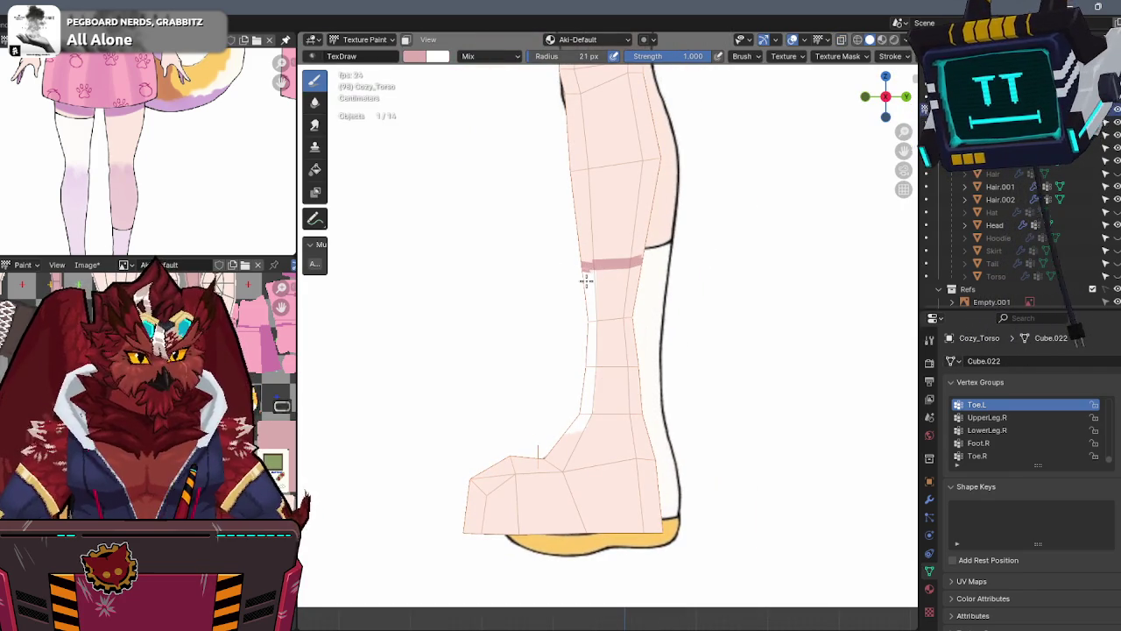
pyautogui.press('x')
pyautogui.moveTo(573, 277)
pyautogui.mouseDown()
pyautogui.moveTo(675, 275)
pyautogui.moveTo(666, 345)
pyautogui.mouseUp()
pyautogui.keyDown('shift'); pyautogui.moveTo(666, 345); pyautogui.dragTo(638, 301, button='middle'); pyautogui.keyUp('shift')
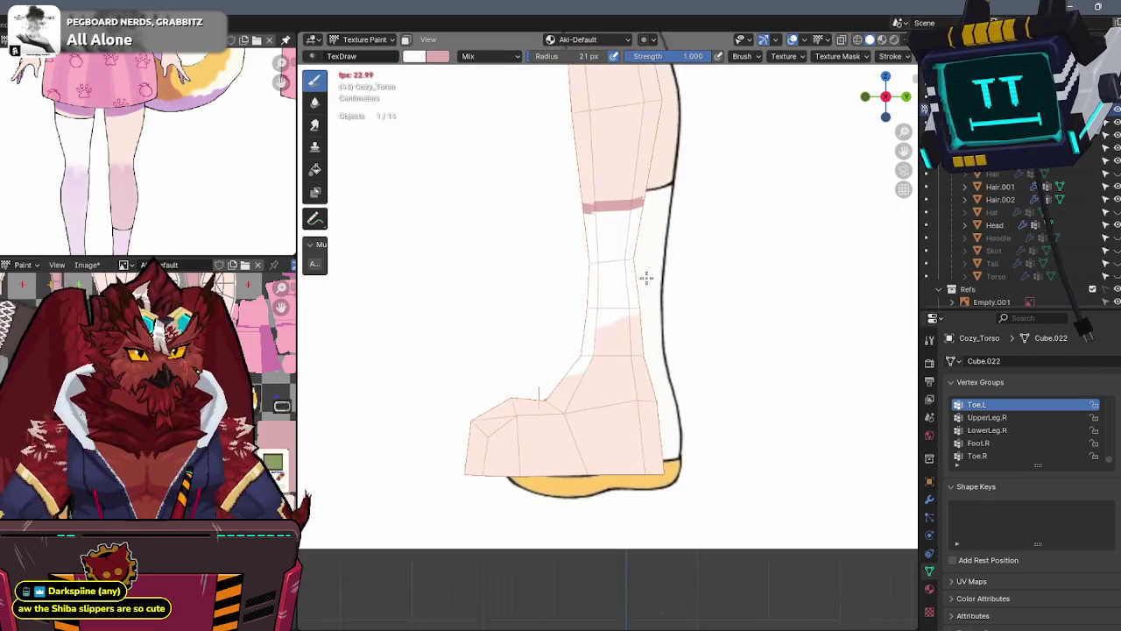
pyautogui.moveTo(633, 328)
pyautogui.mouseDown()
pyautogui.moveTo(555, 448)
pyautogui.moveTo(543, 423)
pyautogui.moveTo(648, 465)
pyautogui.moveTo(702, 438)
pyautogui.mouseUp()
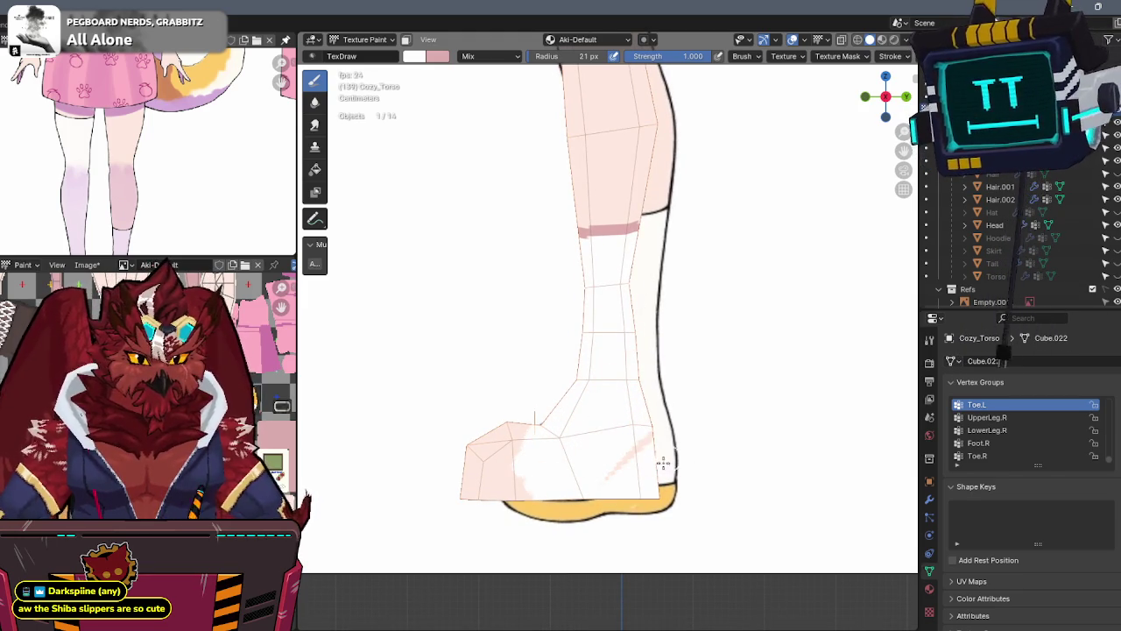
# Cover the remaining pink shin and ankle shading on both legs with white
pyautogui.click(865, 96)
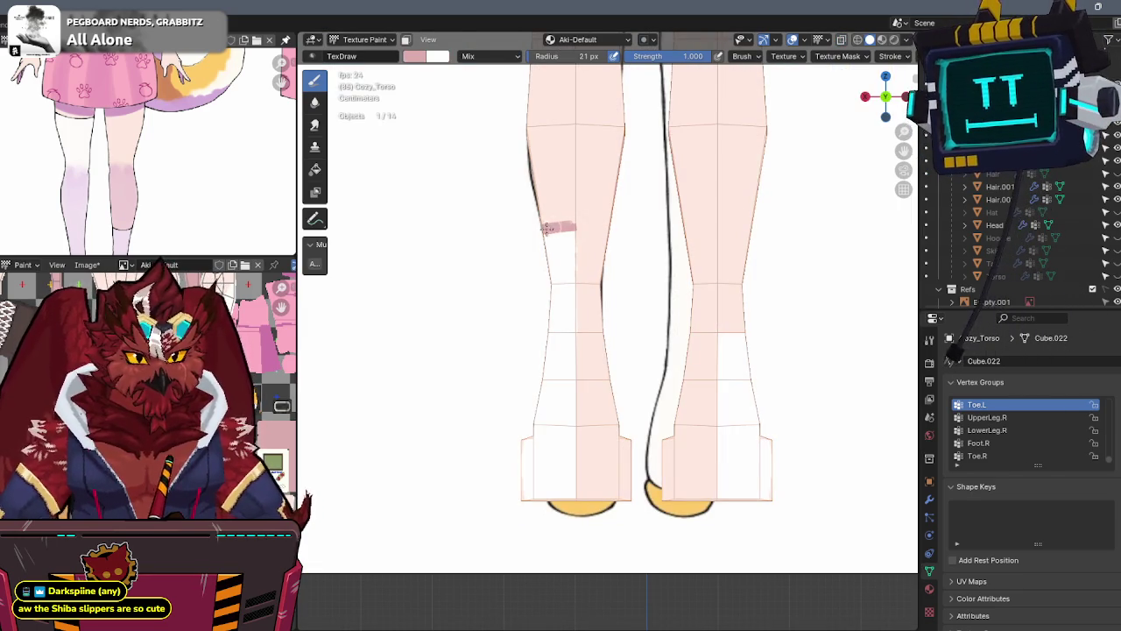
pyautogui.press('x')
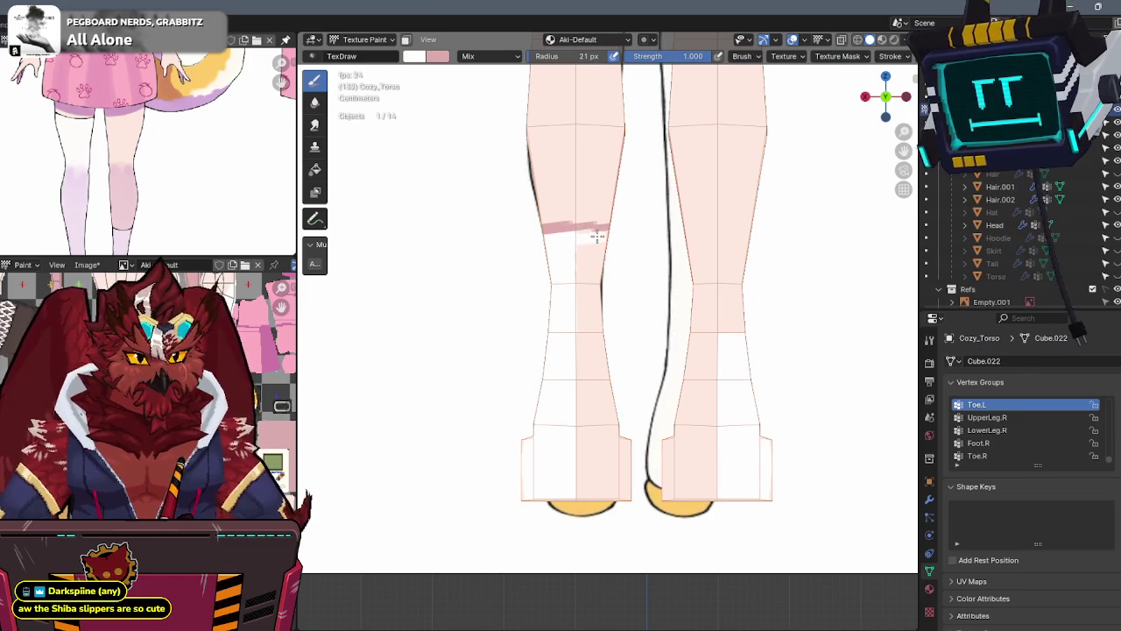
pyautogui.moveTo(632, 271); pyautogui.dragTo(625, 470)
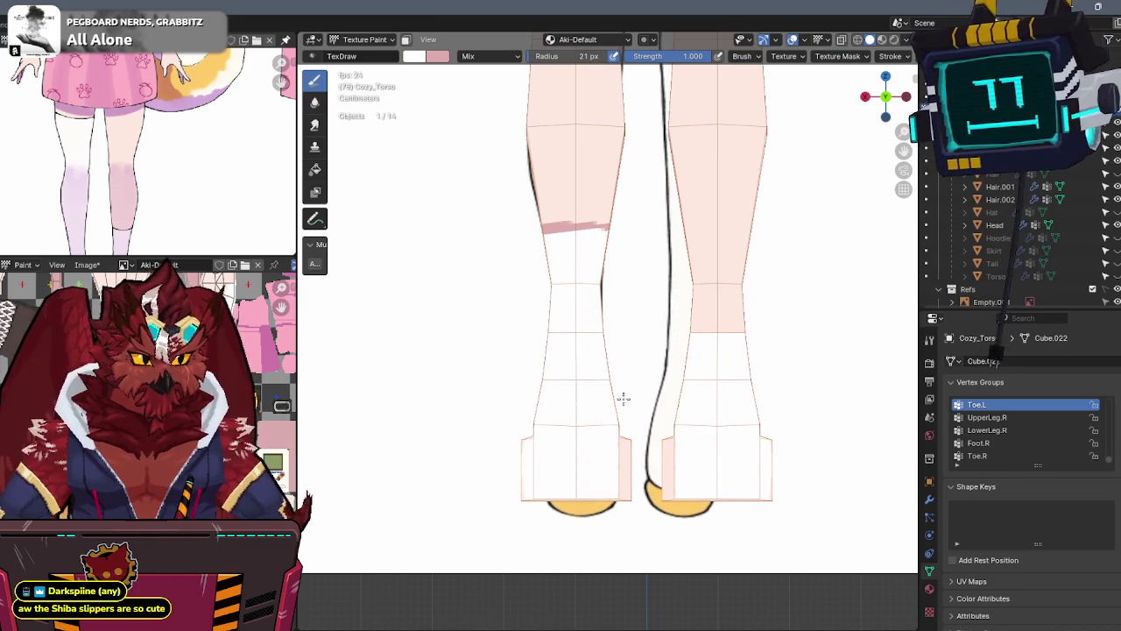
pyautogui.moveTo(646, 325); pyautogui.dragTo(589, 332, button='middle')
pyautogui.moveTo(592, 252)
pyautogui.mouseDown(button='middle')
pyautogui.moveTo(538, 248)
pyautogui.moveTo(558, 379)
pyautogui.moveTo(563, 344)
pyautogui.mouseUp(button='middle')
pyautogui.moveTo(692, 228)
pyautogui.mouseDown(button='middle')
pyautogui.moveTo(526, 215)
pyautogui.moveTo(616, 267)
pyautogui.mouseUp(button='middle')
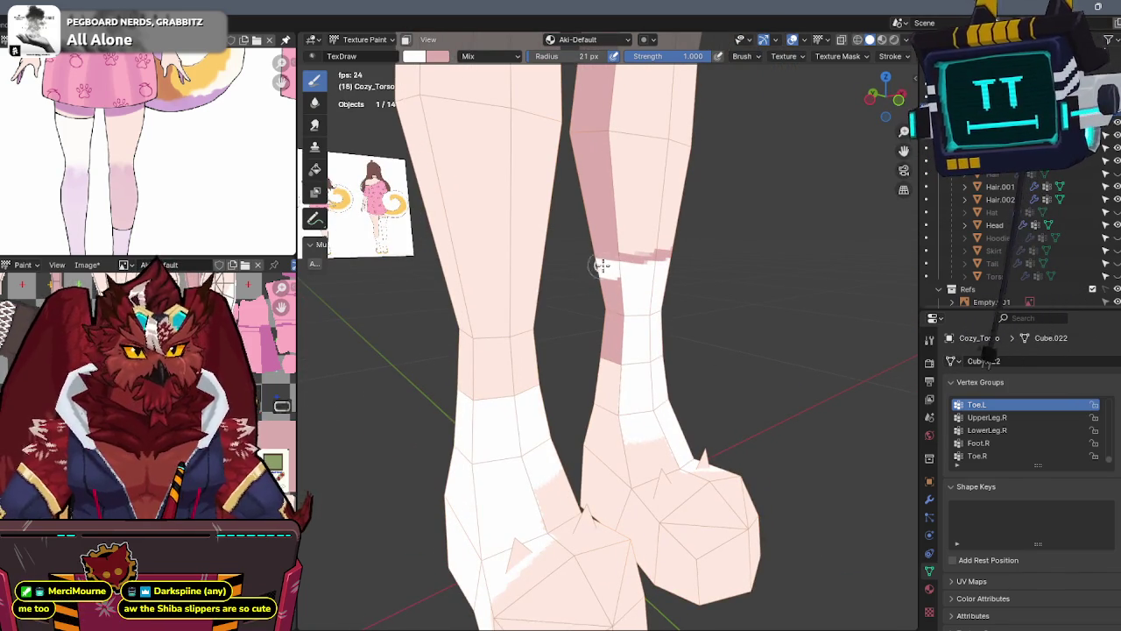
pyautogui.moveTo(610, 268); pyautogui.dragTo(617, 251, button='middle')
pyautogui.moveTo(603, 258)
pyautogui.mouseDown()
pyautogui.moveTo(591, 293)
pyautogui.moveTo(608, 325)
pyautogui.moveTo(601, 371)
pyautogui.mouseUp()
pyautogui.moveTo(601, 370)
pyautogui.mouseDown(button='middle')
pyautogui.moveTo(638, 273)
pyautogui.moveTo(586, 333)
pyautogui.mouseUp(button='middle')
pyautogui.moveTo(615, 354)
pyautogui.mouseDown()
pyautogui.moveTo(640, 383)
pyautogui.moveTo(693, 358)
pyautogui.moveTo(640, 433)
pyautogui.mouseUp()
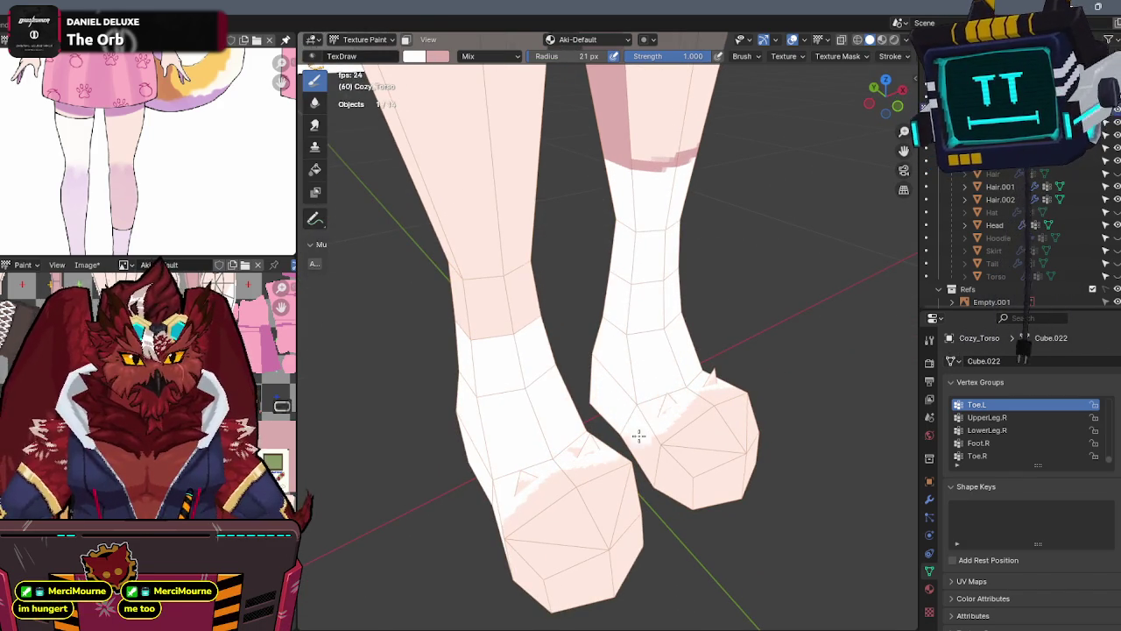
# Check the white-painted feet from several angles, then enter Edit Mode
pyautogui.moveTo(638, 415)
pyautogui.mouseDown(button='middle')
pyautogui.moveTo(639, 368)
pyautogui.moveTo(650, 395)
pyautogui.mouseUp(button='middle')
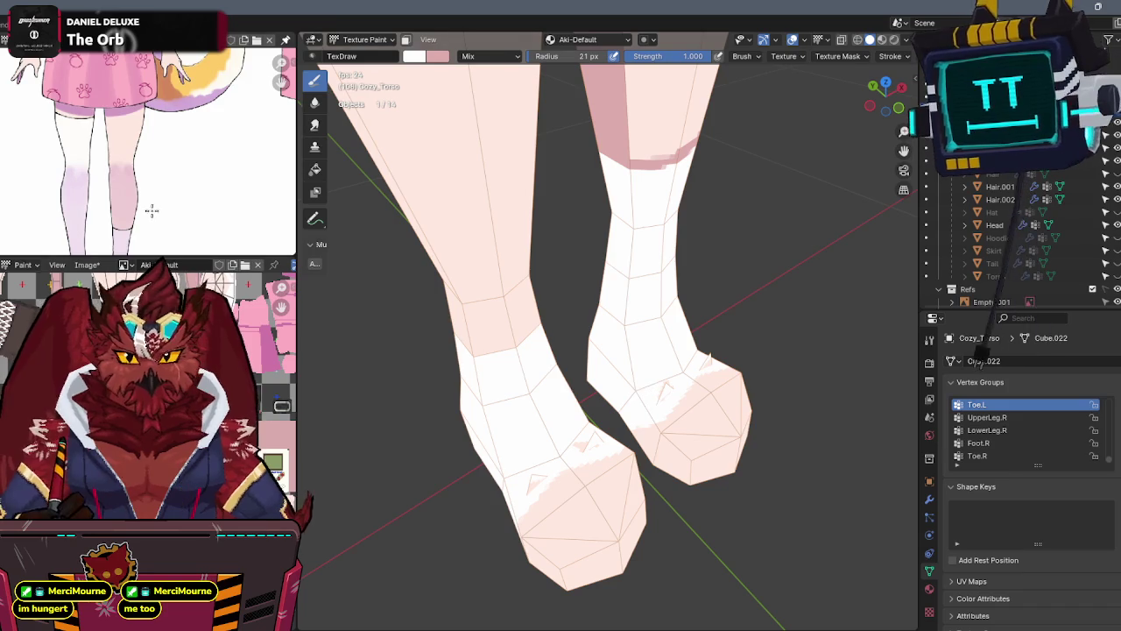
pyautogui.scroll(-3, 158, 222)
pyautogui.moveTo(172, 88); pyautogui.dragTo(137, 117, button='middle')
pyautogui.scroll(3, 145, 158)
pyautogui.moveTo(665, 353)
pyautogui.mouseDown(button='middle')
pyautogui.moveTo(674, 294)
pyautogui.moveTo(696, 321)
pyautogui.moveTo(637, 280)
pyautogui.mouseUp(button='middle')
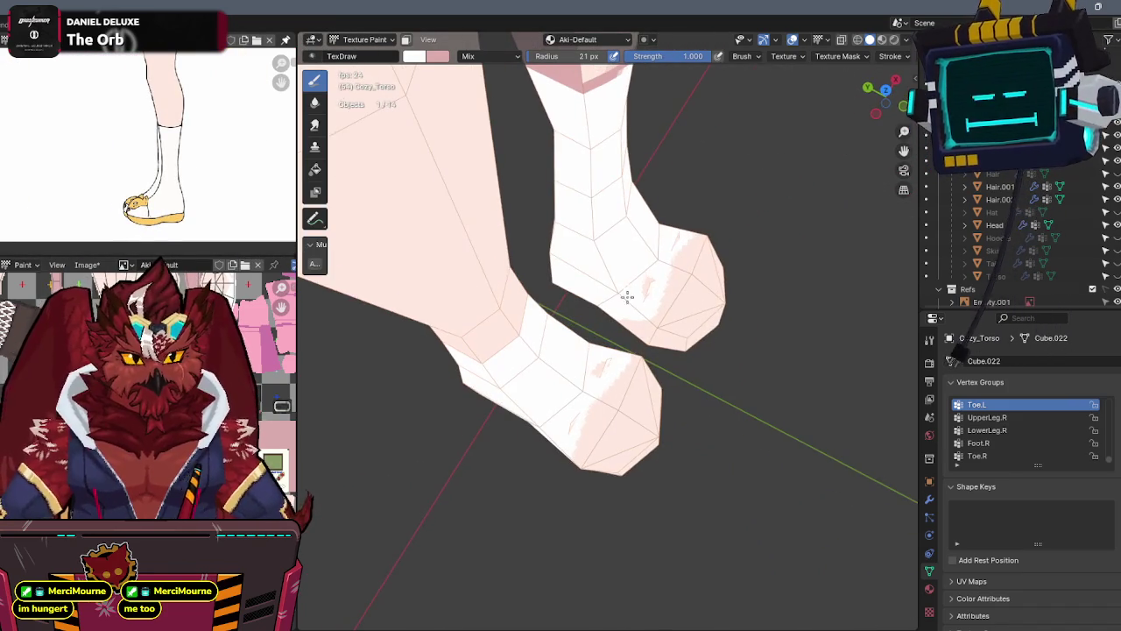
pyautogui.moveTo(688, 243)
pyautogui.mouseDown(button='middle')
pyautogui.moveTo(639, 218)
pyautogui.moveTo(626, 248)
pyautogui.moveTo(633, 322)
pyautogui.mouseUp(button='middle')
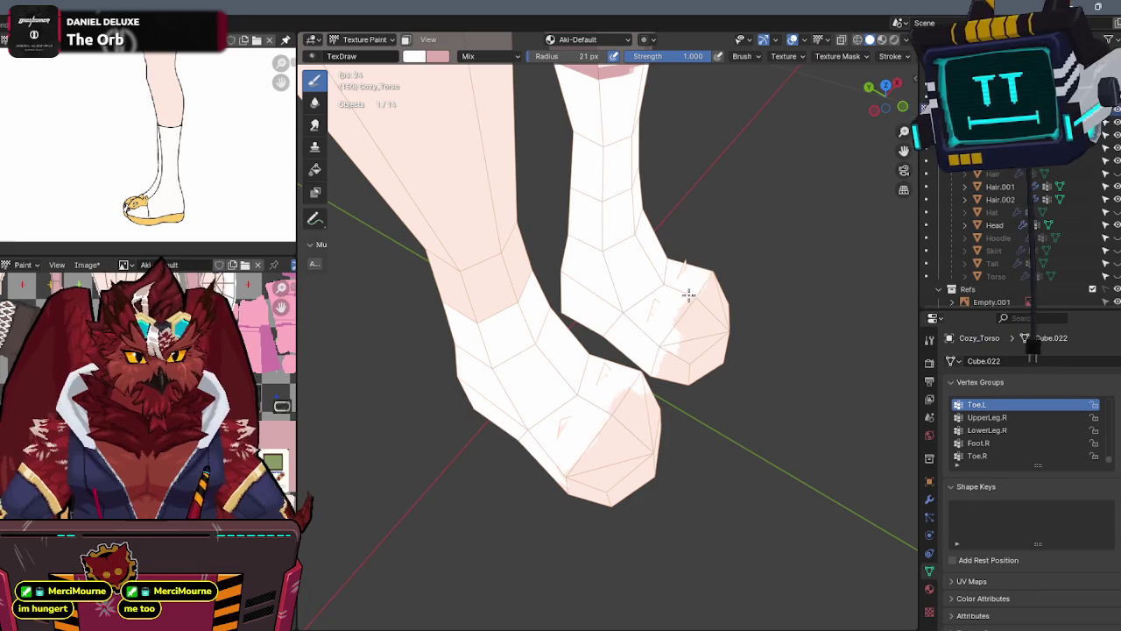
pyautogui.moveTo(698, 283)
pyautogui.mouseDown(button='middle')
pyautogui.moveTo(590, 236)
pyautogui.moveTo(575, 260)
pyautogui.moveTo(581, 333)
pyautogui.moveTo(546, 376)
pyautogui.moveTo(563, 251)
pyautogui.moveTo(570, 325)
pyautogui.moveTo(589, 285)
pyautogui.moveTo(580, 308)
pyautogui.mouseUp(button='middle')
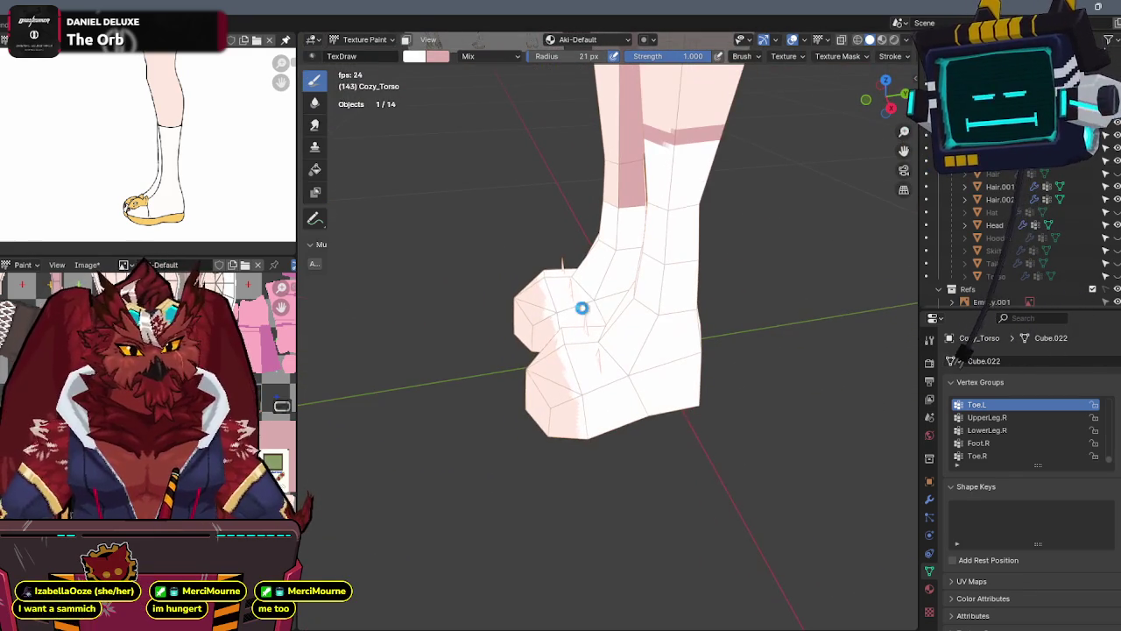
pyautogui.moveTo(520, 354)
pyautogui.mouseDown(button='middle')
pyautogui.moveTo(508, 333)
pyautogui.moveTo(613, 289)
pyautogui.moveTo(671, 313)
pyautogui.moveTo(663, 264)
pyautogui.mouseUp(button='middle')
pyautogui.press('Tab')
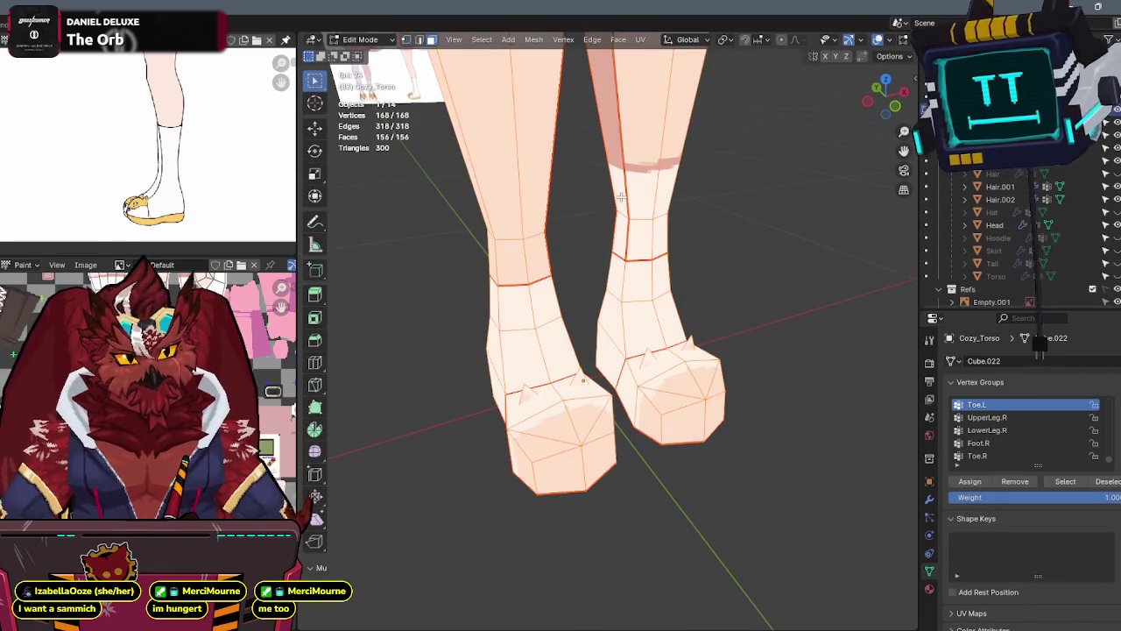
# Enable face-selection masking in Texture Paint and zoom in on the legs
pyautogui.moveTo(607, 354); pyautogui.dragTo(528, 271, button='middle')
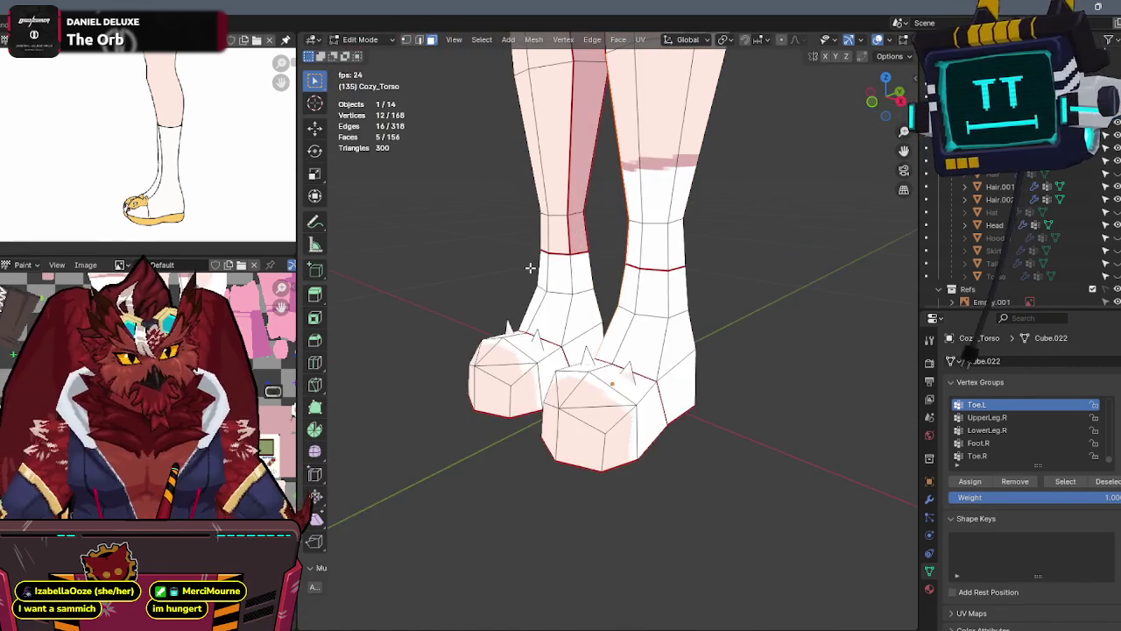
pyautogui.press('Tab')
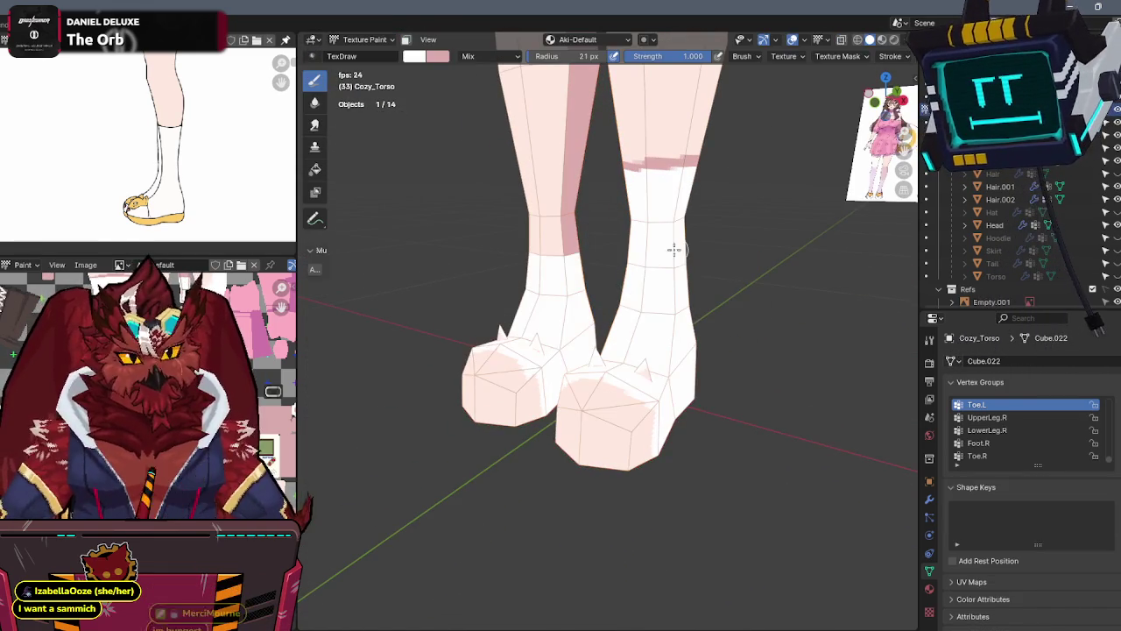
pyautogui.scroll(2, 149, 394)
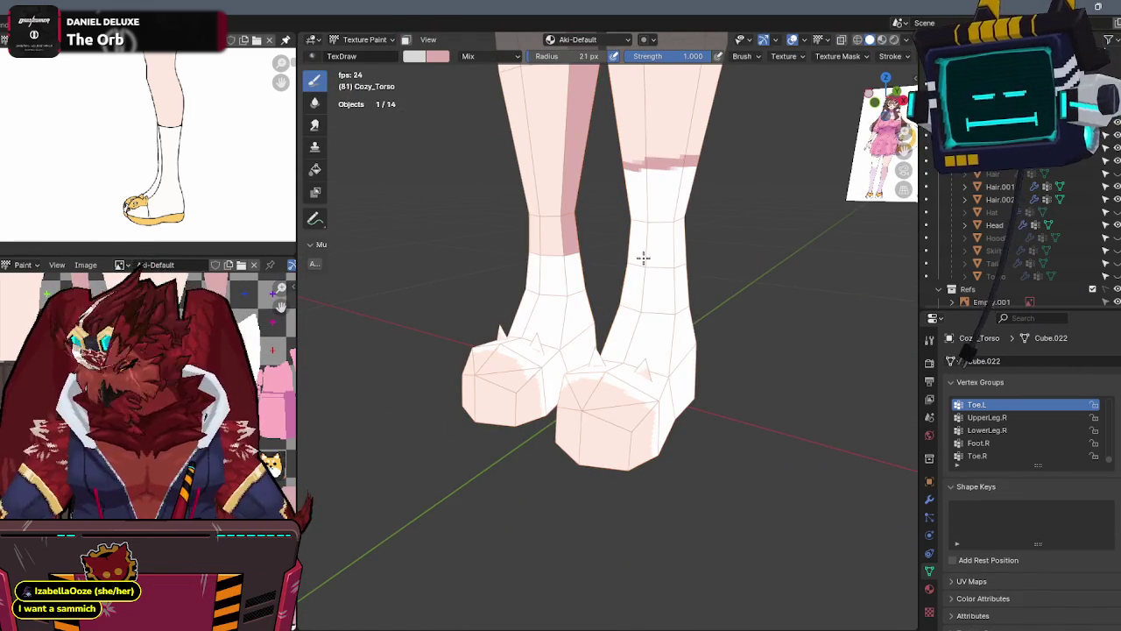
pyautogui.press('m')
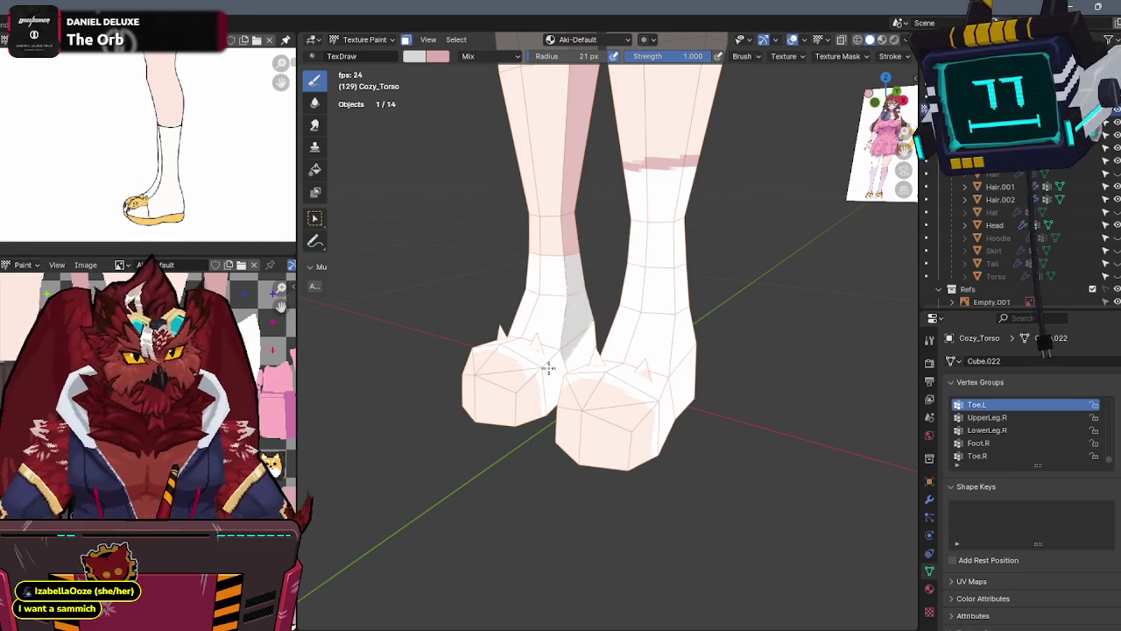
pyautogui.moveTo(576, 327); pyautogui.dragTo(597, 328, button='middle')
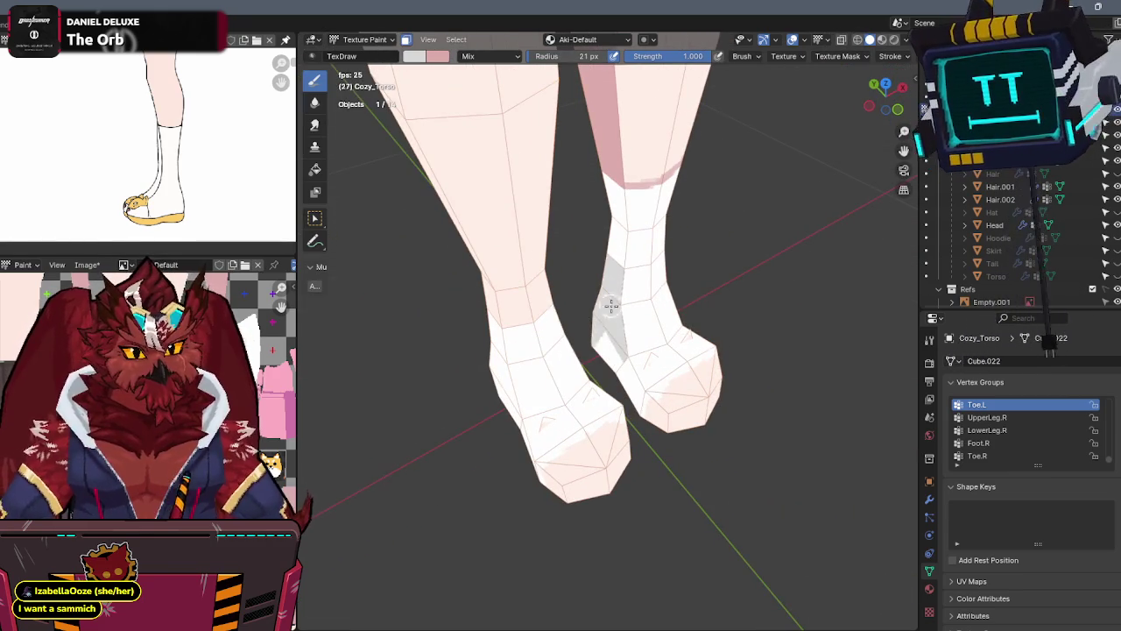
pyautogui.scroll(2, 579, 341)
pyautogui.scroll(2, 646, 250)
# In Edit Mode, select the linked strip of lower-leg faces
pyautogui.press('Tab')
pyautogui.scroll(2, 641, 225)
pyautogui.moveTo(606, 209); pyautogui.dragTo(638, 218, button='middle')
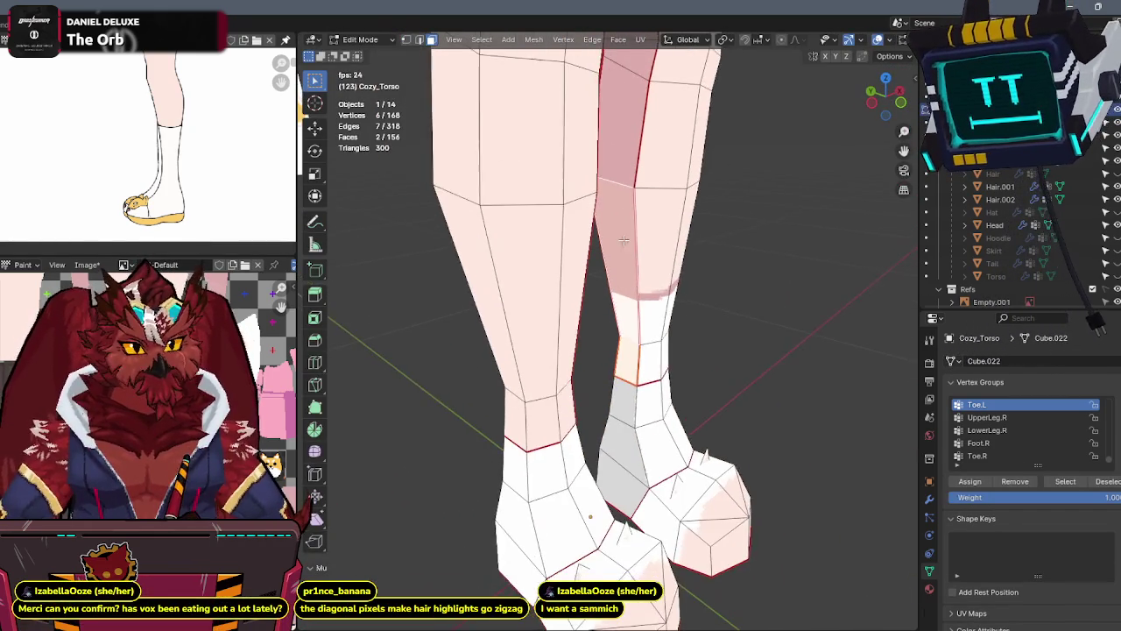
pyautogui.keyDown('shift'); pyautogui.click(638, 219); pyautogui.keyUp('shift')
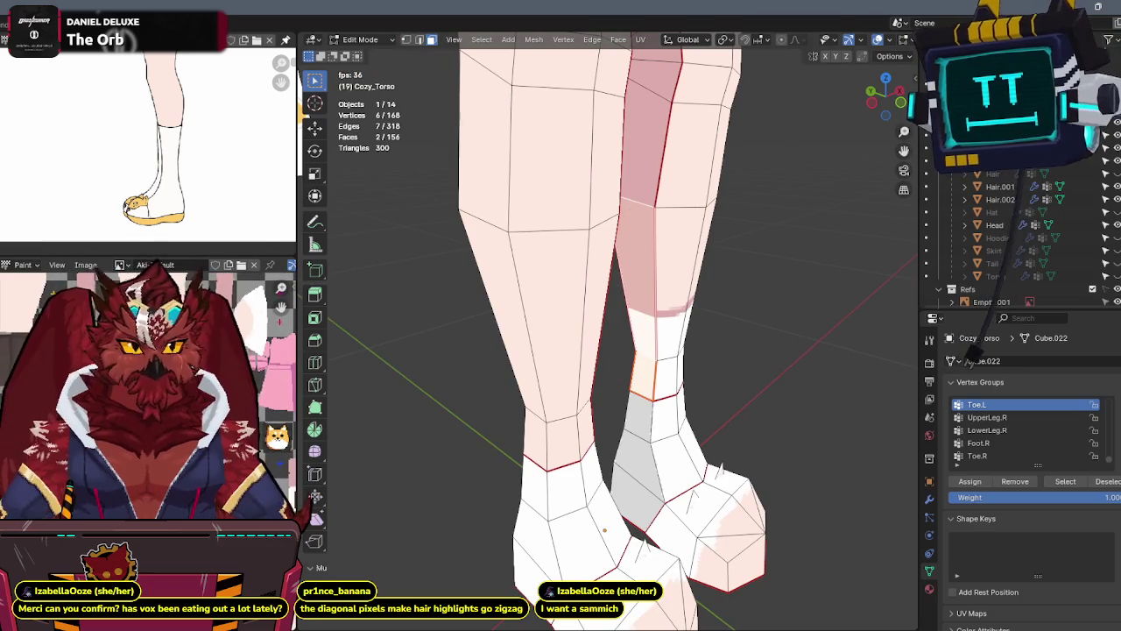
pyautogui.moveTo(673, 225); pyautogui.dragTo(634, 216, button='middle')
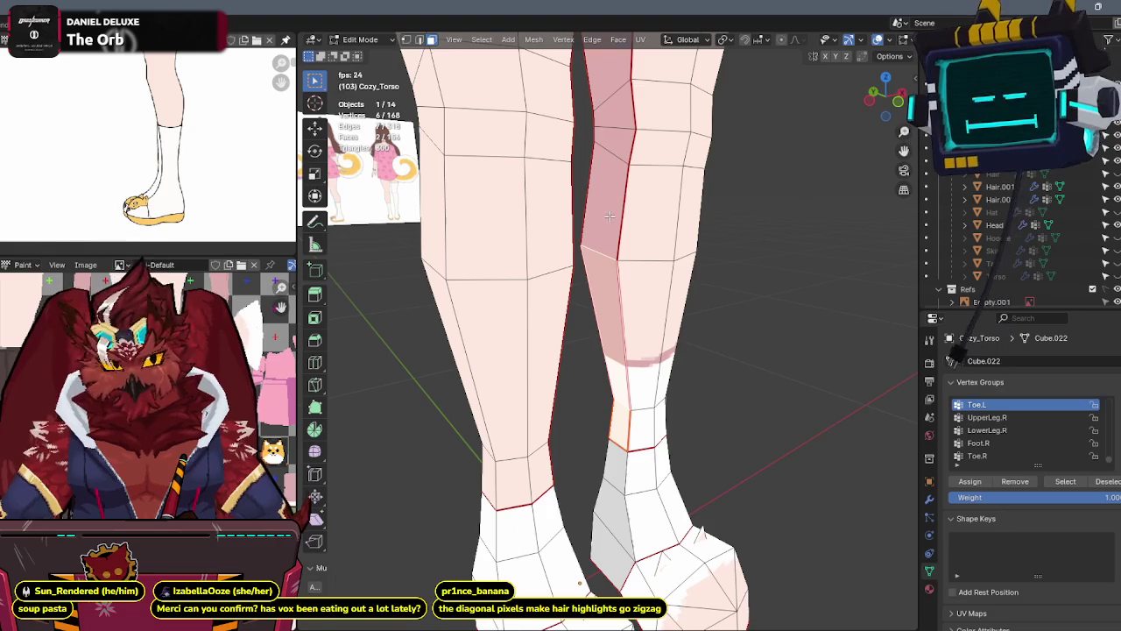
pyautogui.hotkey('ctrl', 'l')
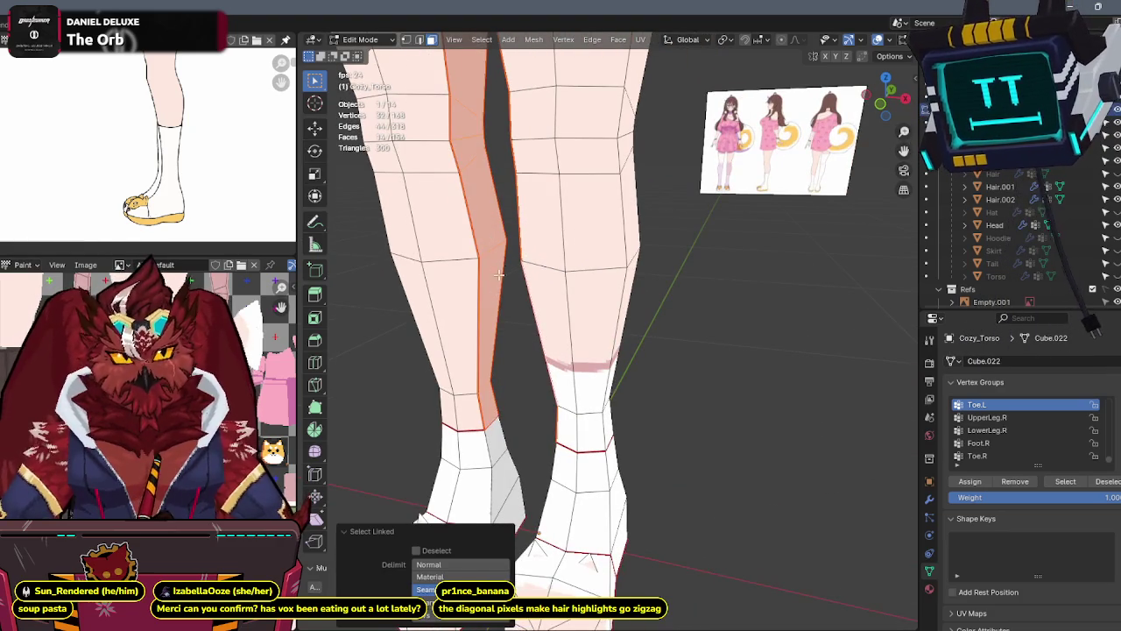
# Return to Texture Paint and paint grey shading down the sock's inner side
pyautogui.moveTo(496, 282); pyautogui.dragTo(602, 226, button='middle')
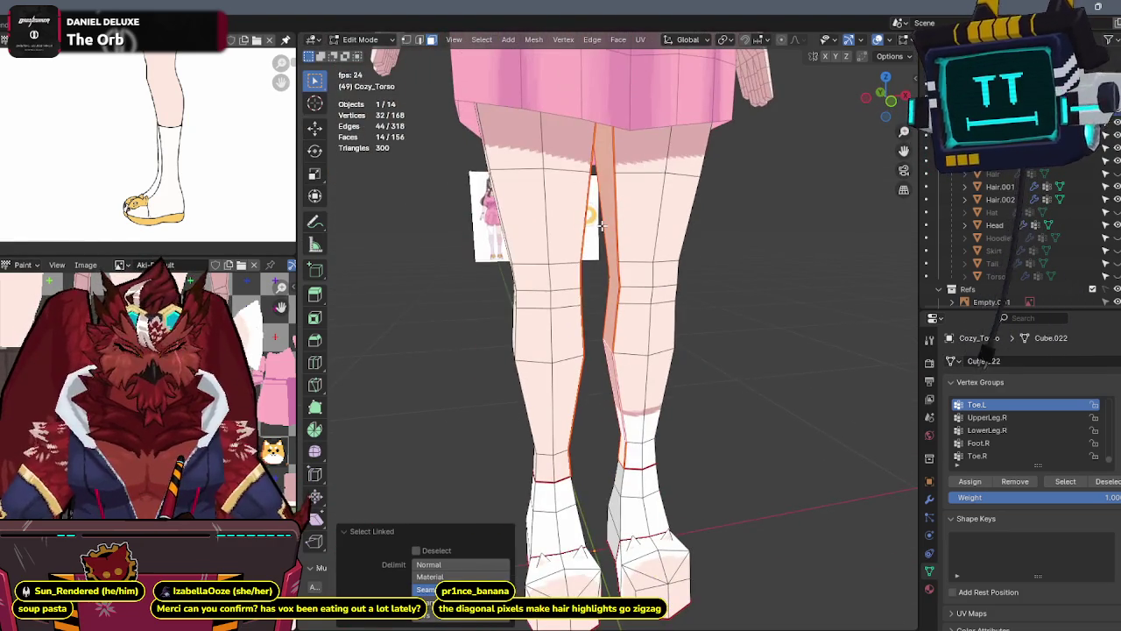
pyautogui.hotkey('ctrl', 'Tab')
pyautogui.click(680, 183)
pyautogui.moveTo(681, 183); pyautogui.dragTo(752, 197, button='middle')
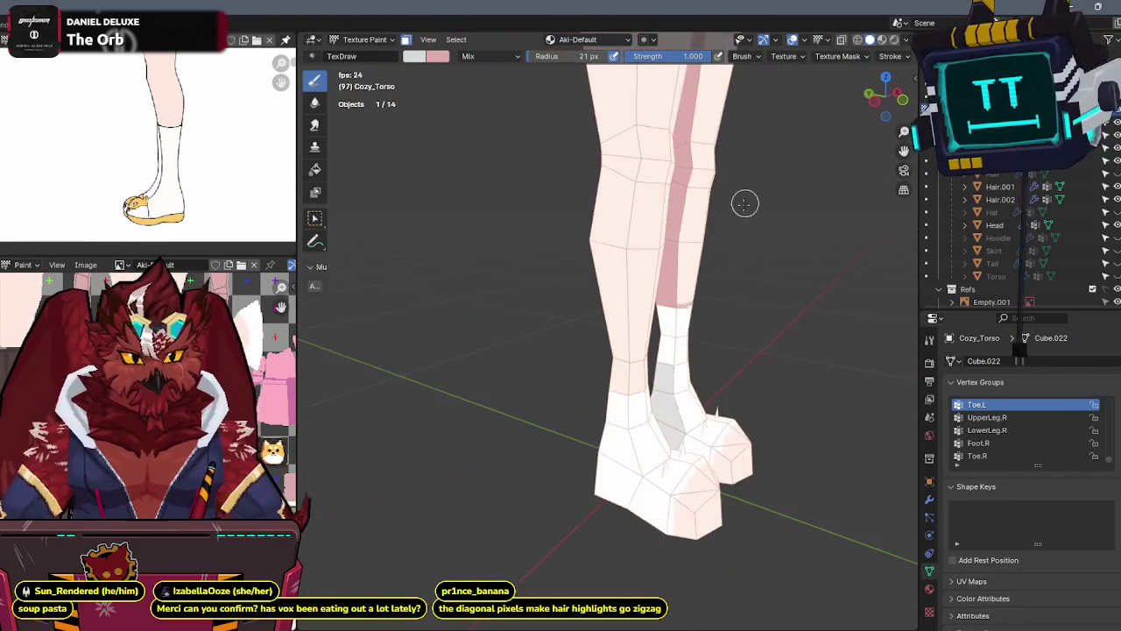
pyautogui.scroll(2, 752, 197)
pyautogui.scroll(2, 625, 242)
pyautogui.scroll(1, 588, 245)
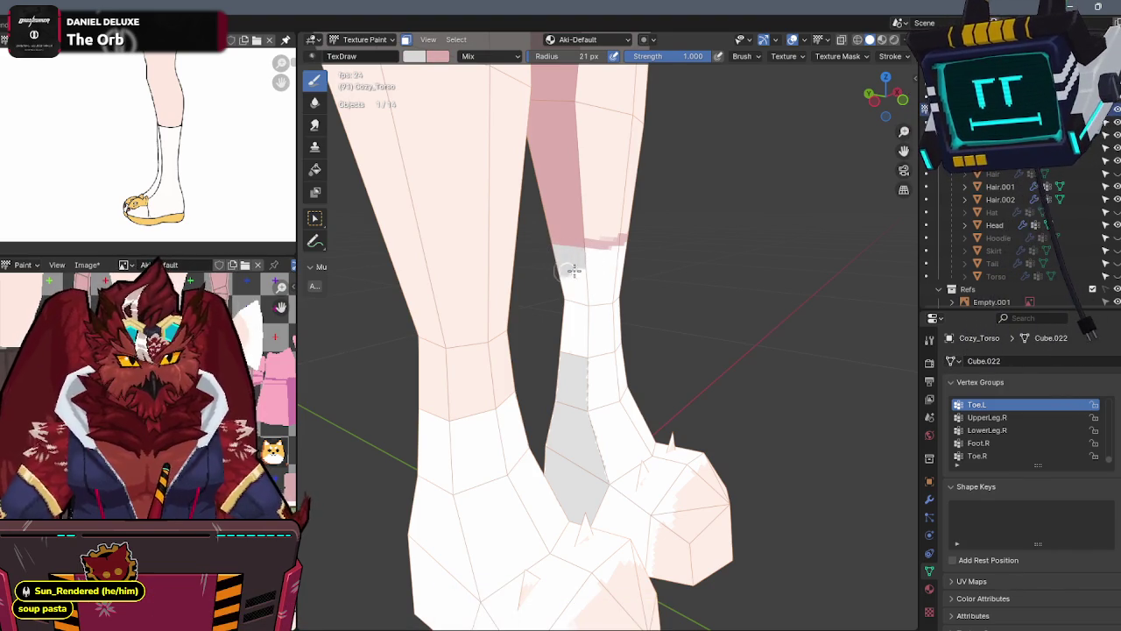
pyautogui.moveTo(561, 270); pyautogui.dragTo(568, 350)
pyautogui.moveTo(569, 388)
pyautogui.mouseDown(button='middle')
pyautogui.moveTo(682, 274)
pyautogui.moveTo(661, 290)
pyautogui.mouseUp(button='middle')
pyautogui.moveTo(546, 298)
pyautogui.mouseDown(button='middle')
pyautogui.moveTo(515, 263)
pyautogui.moveTo(558, 275)
pyautogui.moveTo(547, 317)
pyautogui.mouseUp(button='middle')
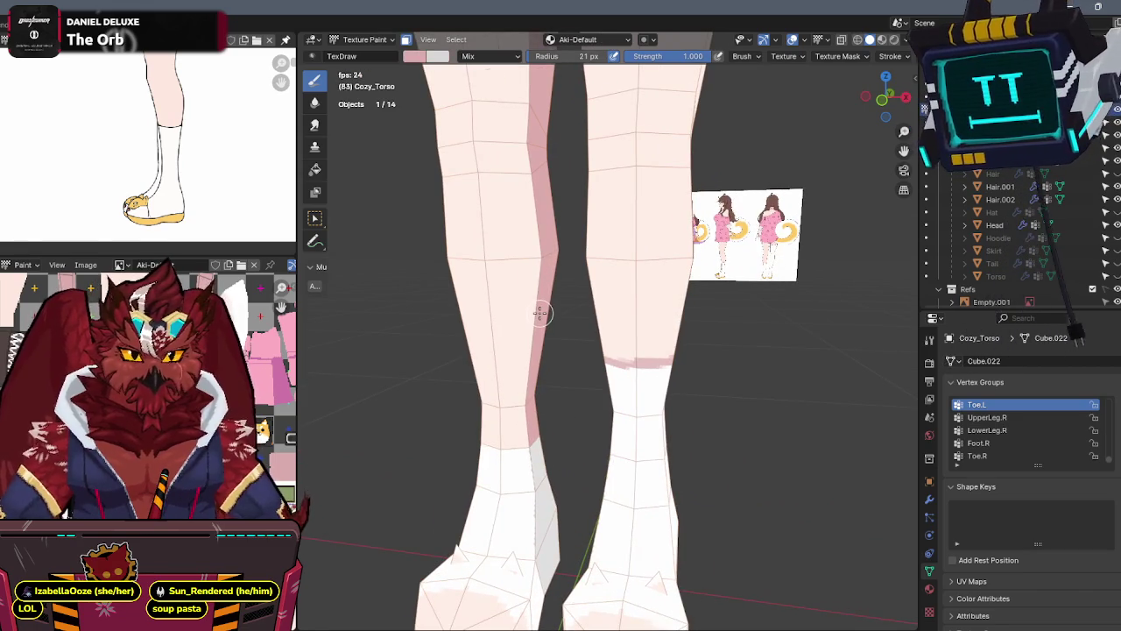
pyautogui.press('KP_5')
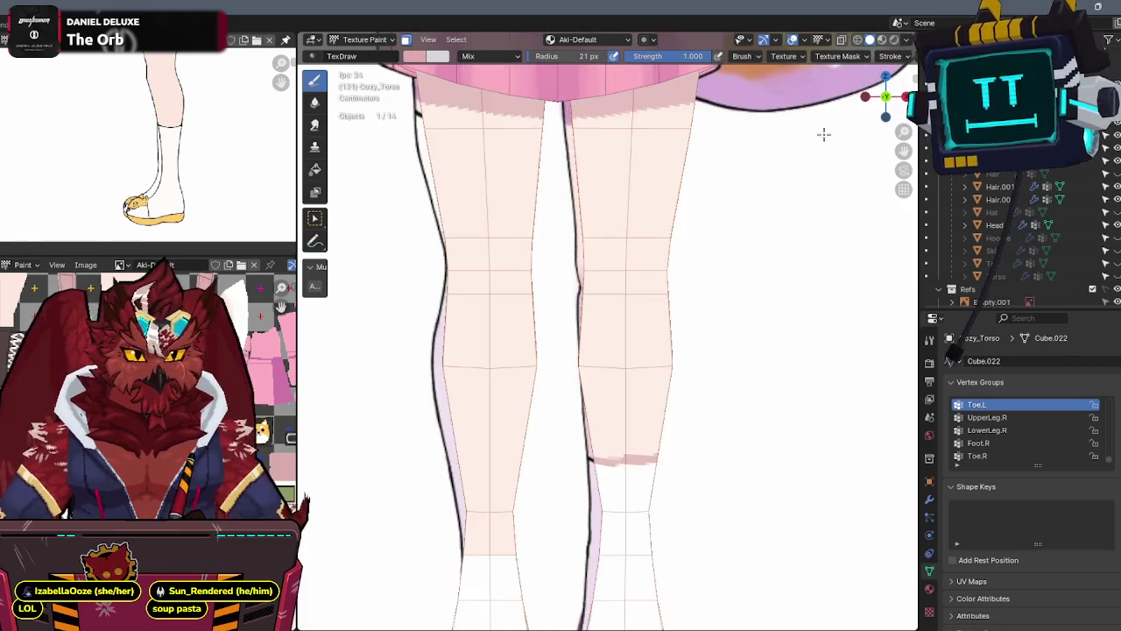
# Turn off face-selection masking and view the legs in front orthographic view
pyautogui.press('KP_1')
pyautogui.moveTo(529, 166); pyautogui.dragTo(547, 211, button='middle')
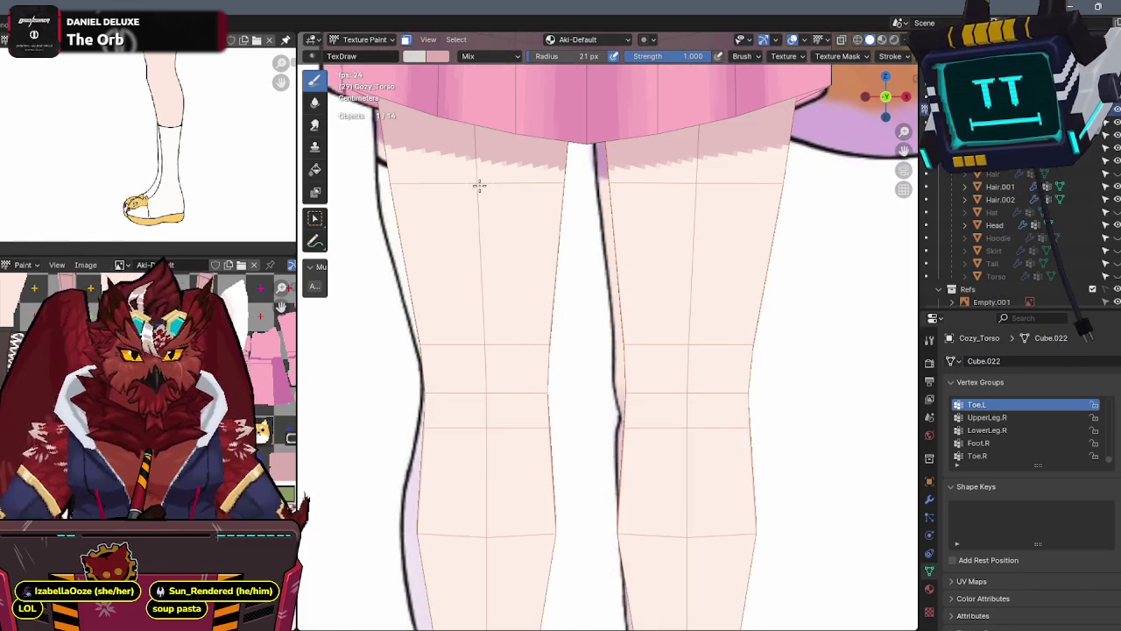
pyautogui.press('KP_5')
pyautogui.press('KP_5')
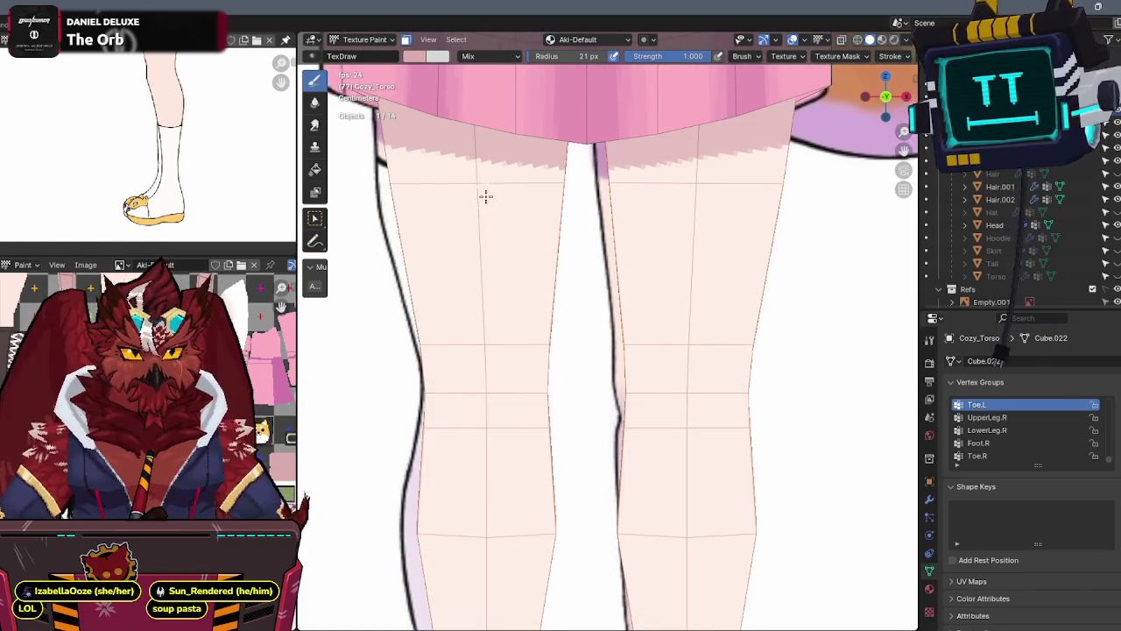
pyautogui.press('m')
pyautogui.press('KP_5')
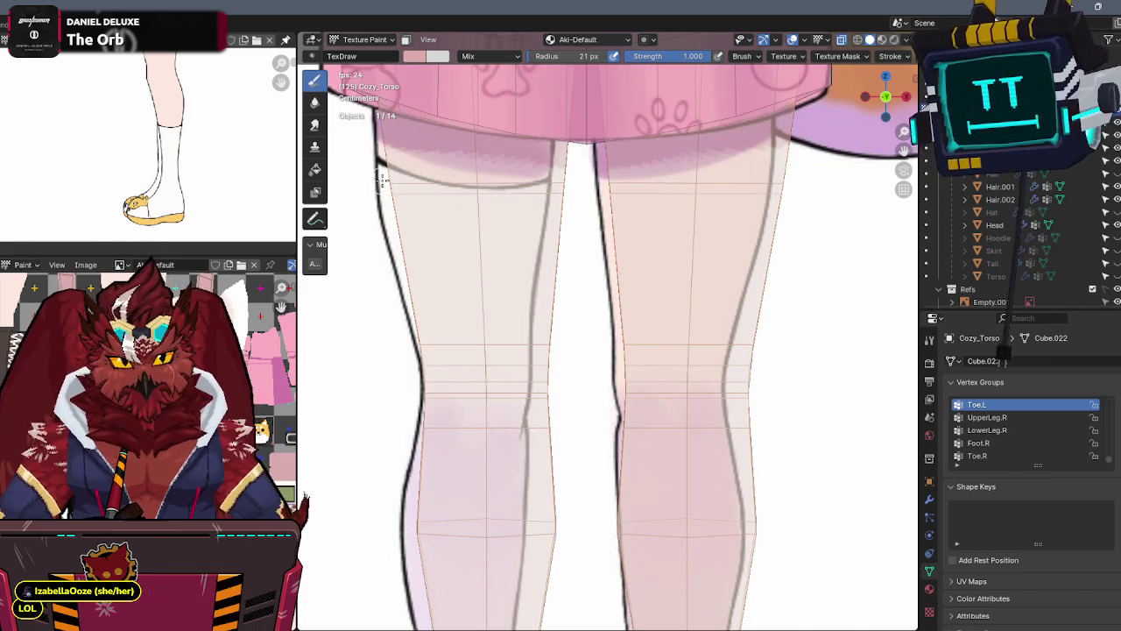
pyautogui.press('KP_5')
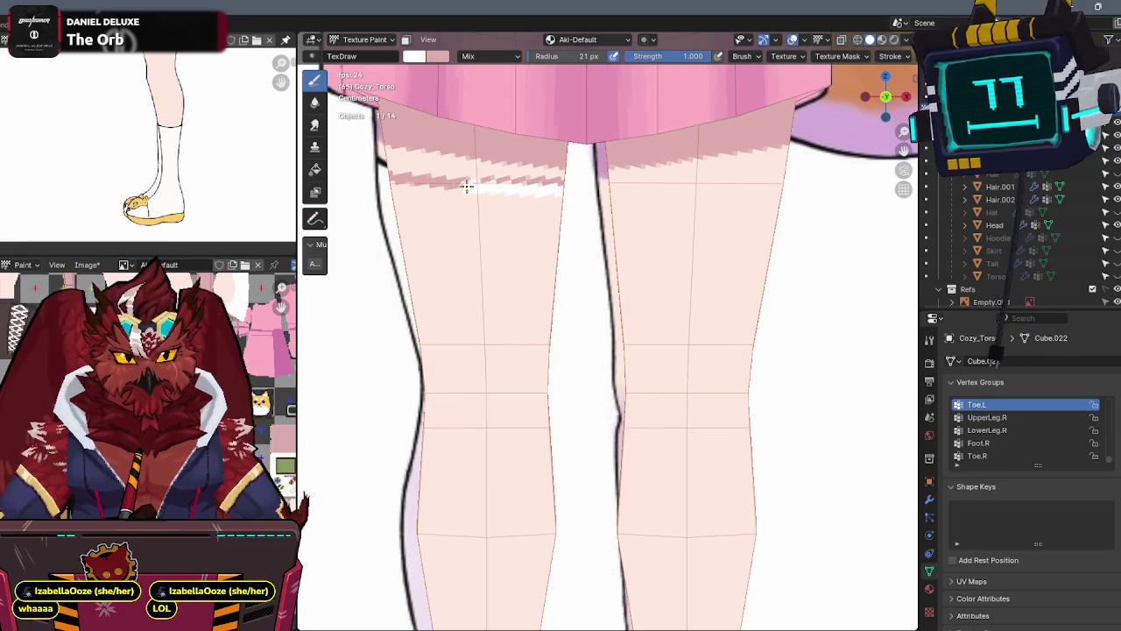
# Paint white across the thigh from just below the skirt's zigzag edge
pyautogui.press('x')
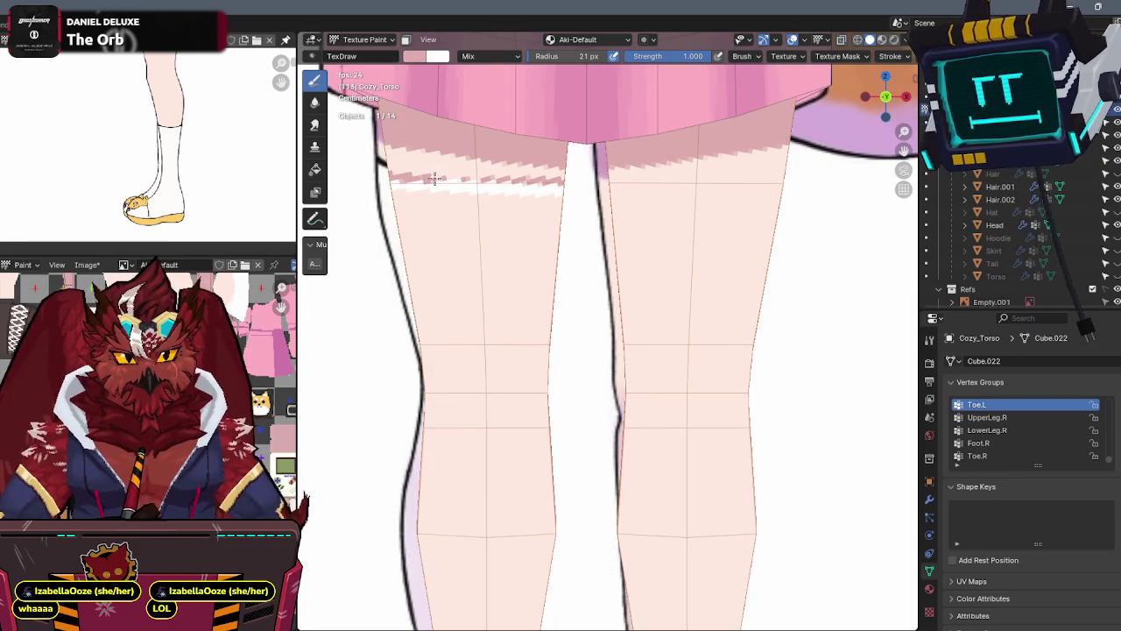
pyautogui.press('x')
pyautogui.moveTo(570, 198); pyautogui.dragTo(406, 200)
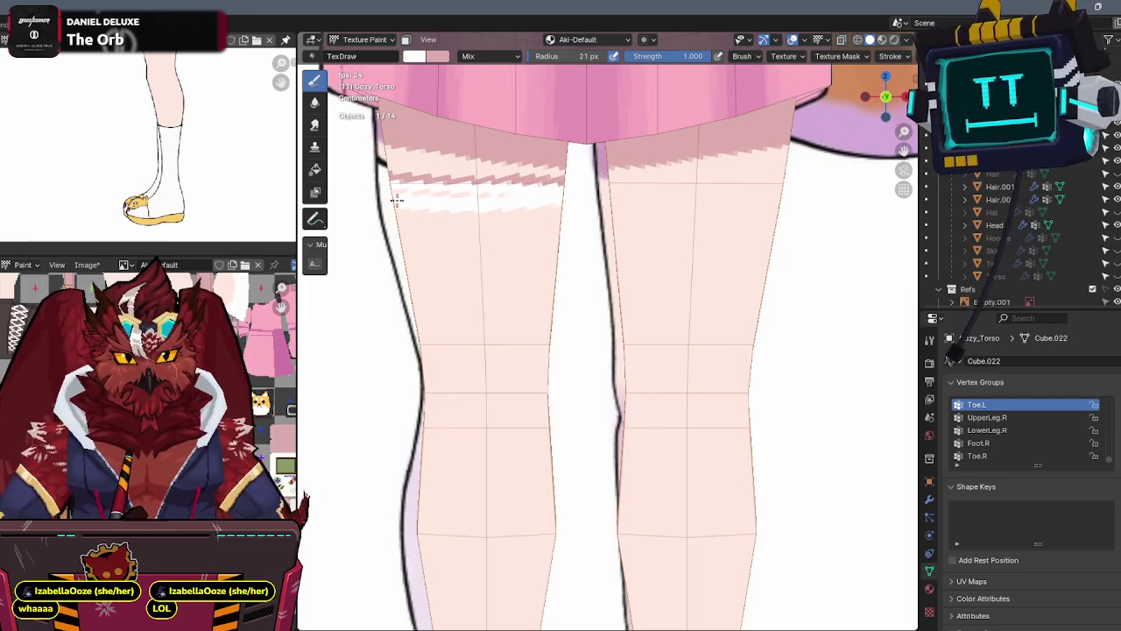
pyautogui.moveTo(570, 208)
pyautogui.mouseDown()
pyautogui.moveTo(412, 211)
pyautogui.moveTo(465, 222)
pyautogui.moveTo(443, 280)
pyautogui.moveTo(483, 293)
pyautogui.mouseUp()
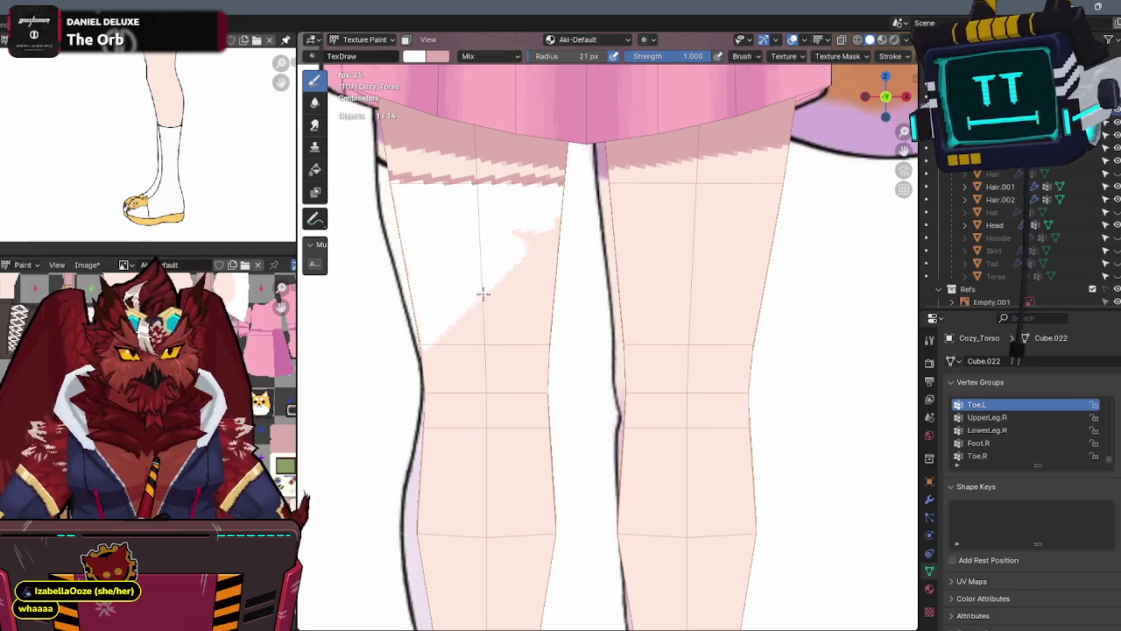
pyautogui.moveTo(595, 154)
pyautogui.mouseDown()
pyautogui.moveTo(528, 258)
pyautogui.moveTo(573, 237)
pyautogui.mouseUp()
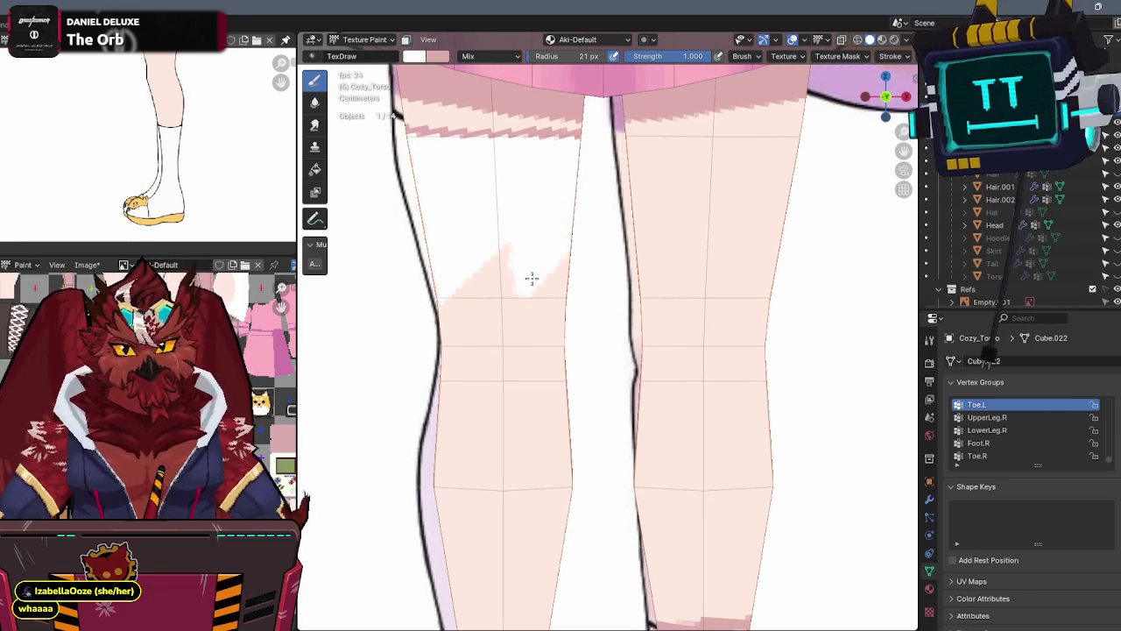
pyautogui.moveTo(531, 286)
pyautogui.mouseDown()
pyautogui.moveTo(548, 284)
pyautogui.moveTo(490, 368)
pyautogui.moveTo(508, 222)
pyautogui.moveTo(493, 300)
pyautogui.moveTo(466, 344)
pyautogui.mouseUp()
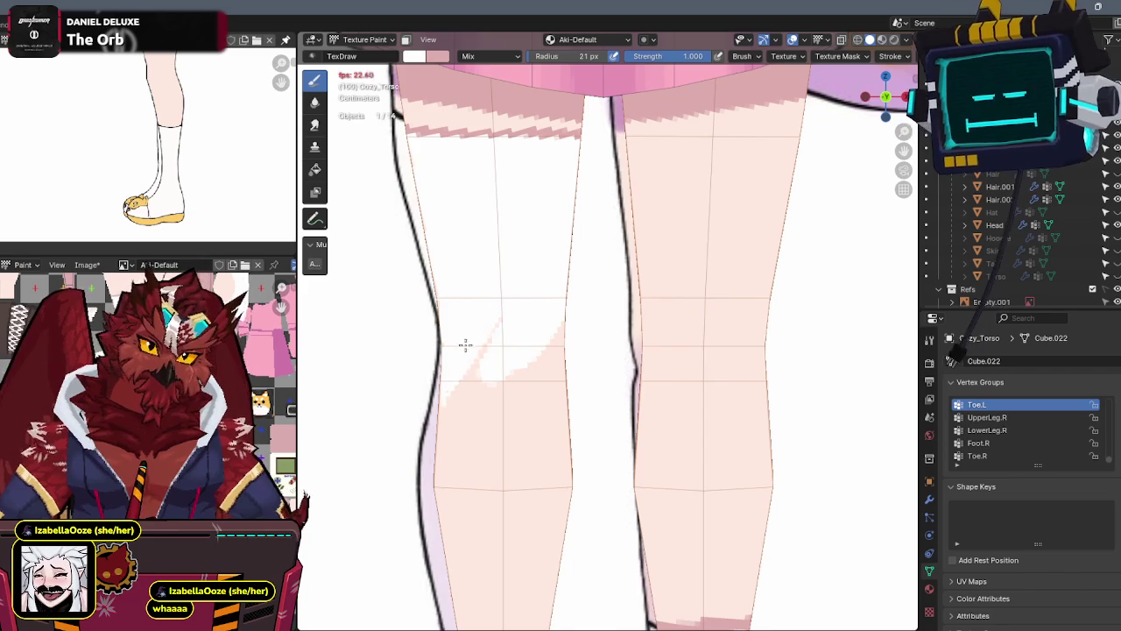
# Paint the remaining pink on the lower leg white down to the sock
pyautogui.scroll(-2, 466, 344)
pyautogui.scroll(-1, 451, 251)
pyautogui.keyDown('shift'); pyautogui.scroll(-4, 446, 338); pyautogui.keyUp('shift')
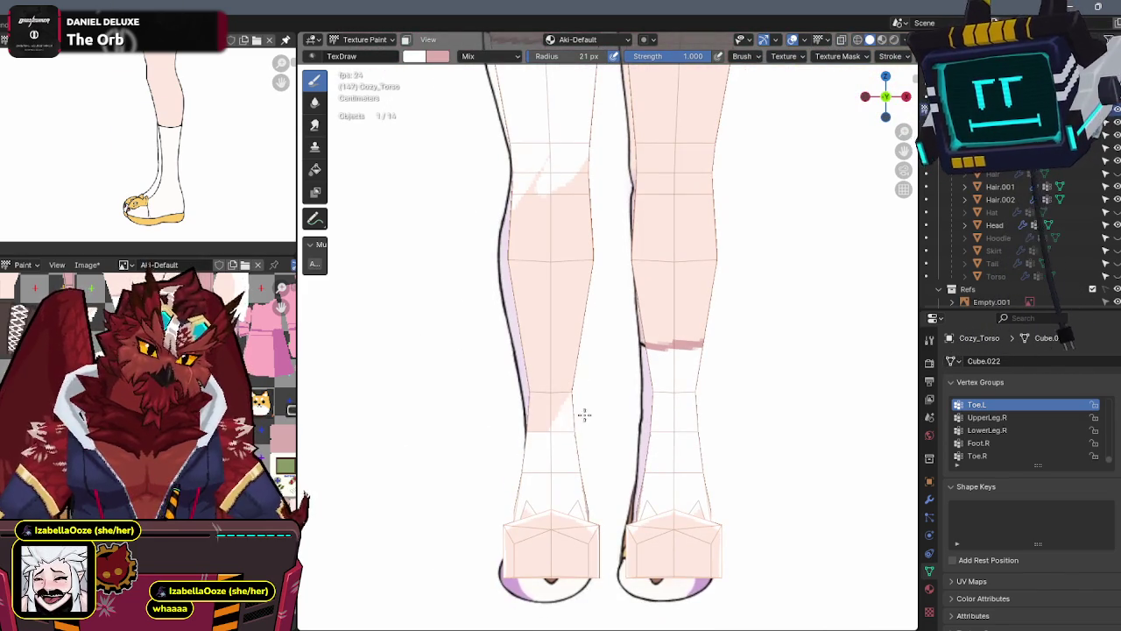
pyautogui.moveTo(599, 288)
pyautogui.mouseDown()
pyautogui.moveTo(531, 270)
pyautogui.moveTo(505, 226)
pyautogui.mouseUp()
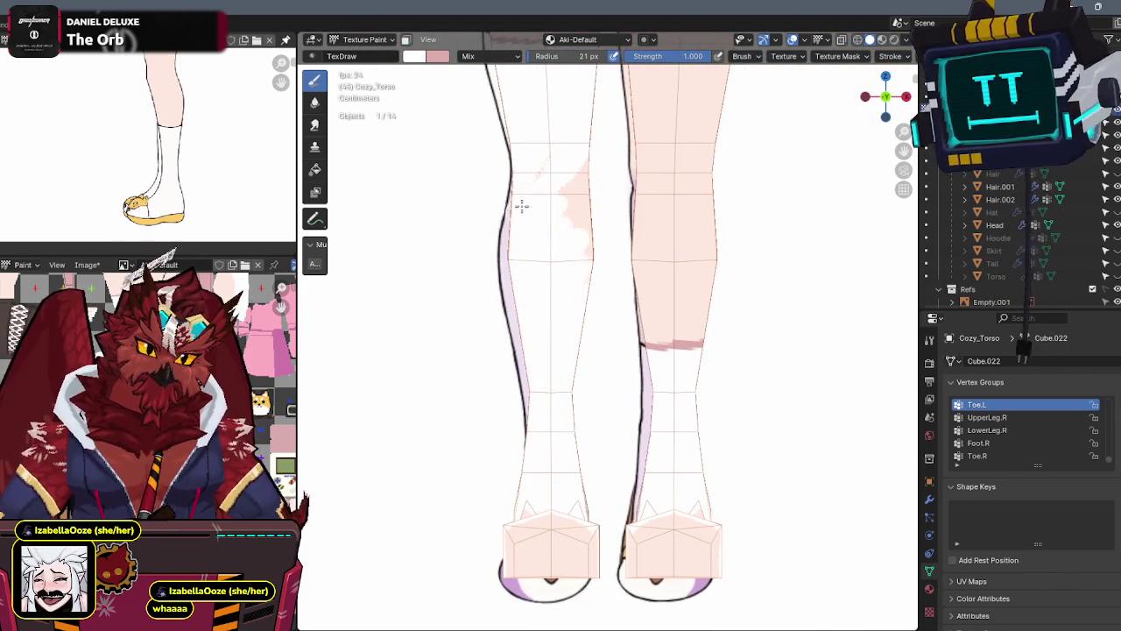
pyautogui.moveTo(578, 113)
pyautogui.mouseDown()
pyautogui.moveTo(590, 170)
pyautogui.moveTo(573, 255)
pyautogui.mouseUp()
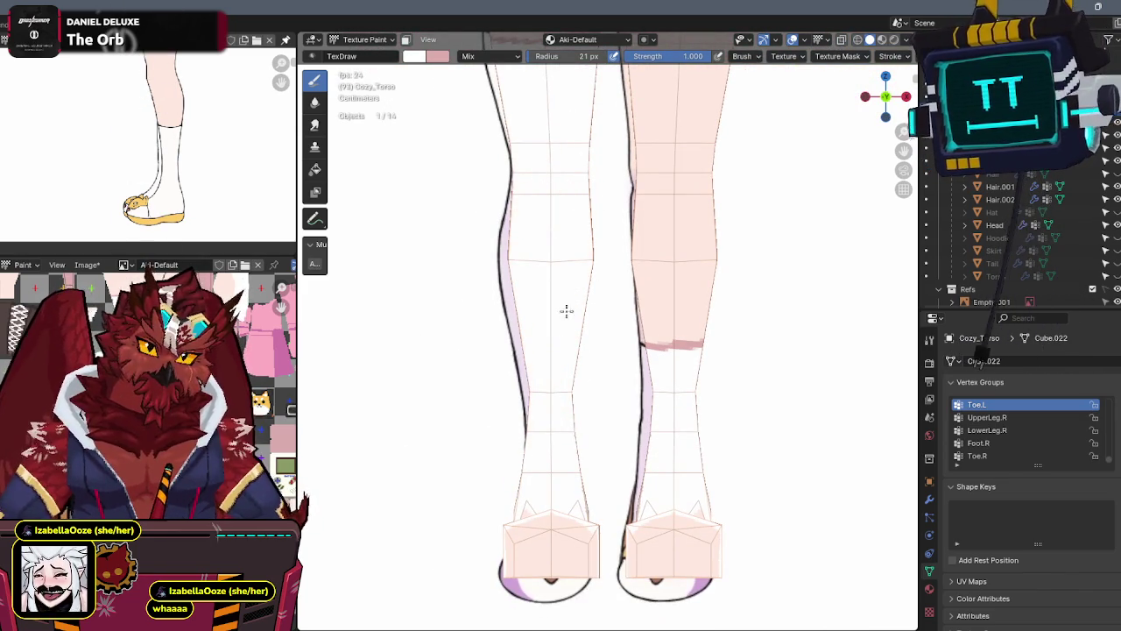
pyautogui.moveTo(551, 260); pyautogui.dragTo(850, 68, button='middle')
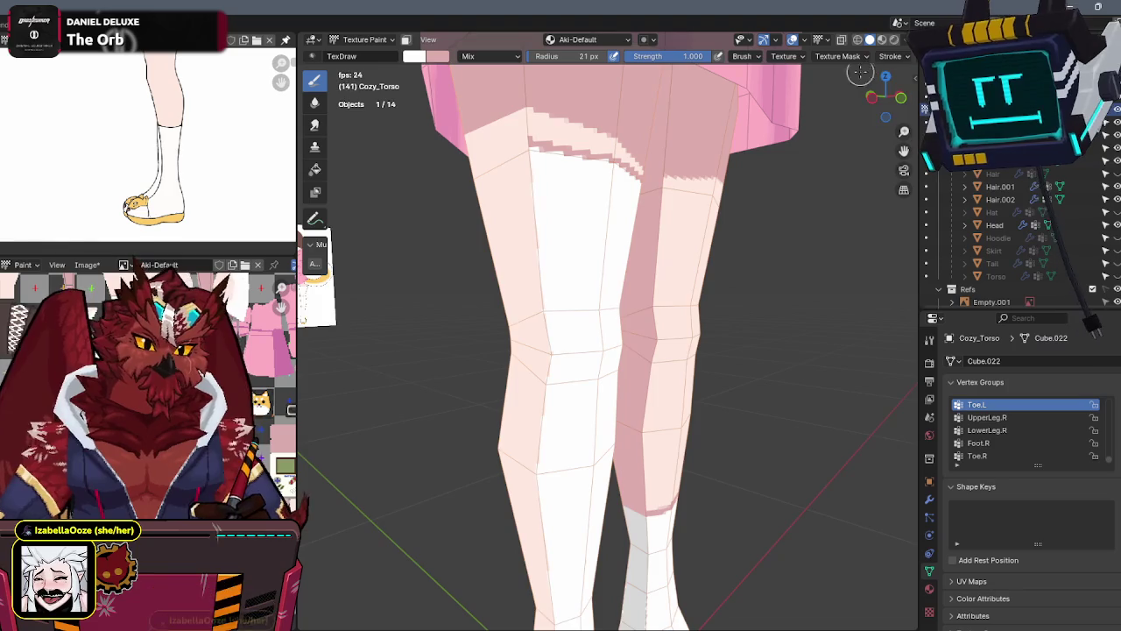
# In side view, touch up pink at the leg top and whiten the knee and lower leg
pyautogui.click(872, 96)
pyautogui.scroll(2, 636, 210)
pyautogui.press('x')
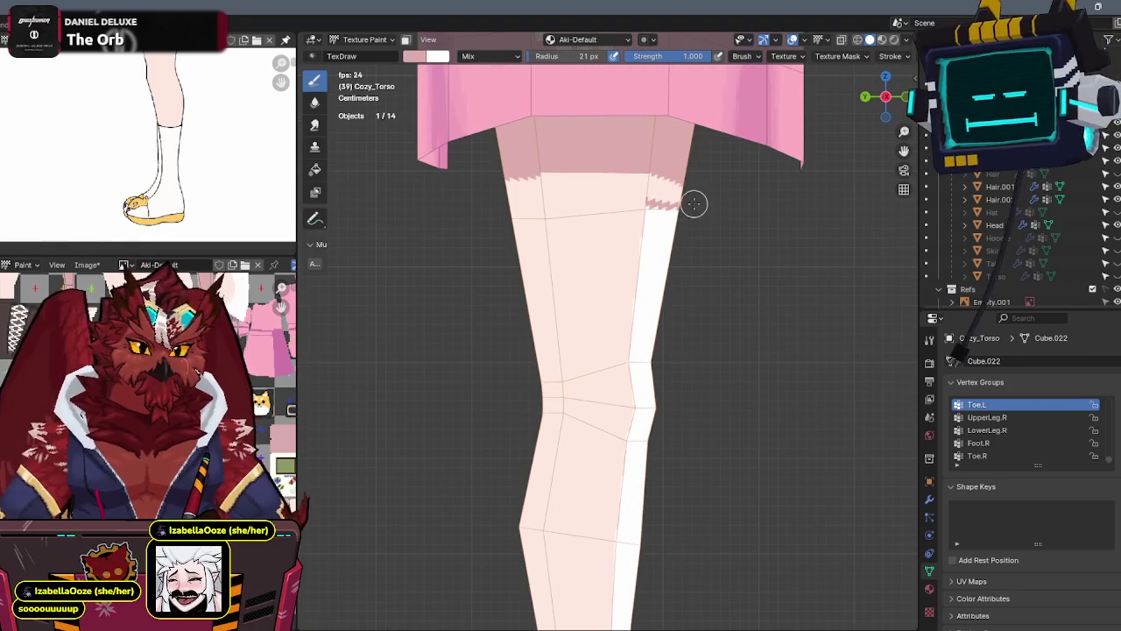
pyautogui.moveTo(692, 204)
pyautogui.mouseDown()
pyautogui.moveTo(476, 210)
pyautogui.moveTo(600, 213)
pyautogui.moveTo(534, 251)
pyautogui.moveTo(508, 240)
pyautogui.moveTo(495, 342)
pyautogui.moveTo(630, 342)
pyautogui.mouseUp()
pyautogui.press('x')
pyautogui.moveTo(631, 343)
pyautogui.keyDown('shift'); pyautogui.mouseDown(button='middle')
pyautogui.moveTo(563, 313)
pyautogui.moveTo(577, 254)
pyautogui.moveTo(648, 265)
pyautogui.mouseUp(button='middle'); pyautogui.keyUp('shift')
pyautogui.moveTo(648, 265)
pyautogui.mouseDown()
pyautogui.moveTo(661, 270)
pyautogui.moveTo(625, 338)
pyautogui.mouseUp()
pyautogui.keyDown('shift'); pyautogui.moveTo(626, 338); pyautogui.dragTo(576, 220, button='middle'); pyautogui.keyUp('shift')
pyautogui.moveTo(576, 219)
pyautogui.mouseDown()
pyautogui.moveTo(656, 420)
pyautogui.moveTo(654, 377)
pyautogui.moveTo(499, 408)
pyautogui.moveTo(584, 251)
pyautogui.moveTo(508, 253)
pyautogui.mouseUp()
# From the front, extend the pink zigzag edge and paint the inner right leg white
pyautogui.click(882, 97)
pyautogui.moveTo(640, 347); pyautogui.dragTo(601, 250, button='middle')
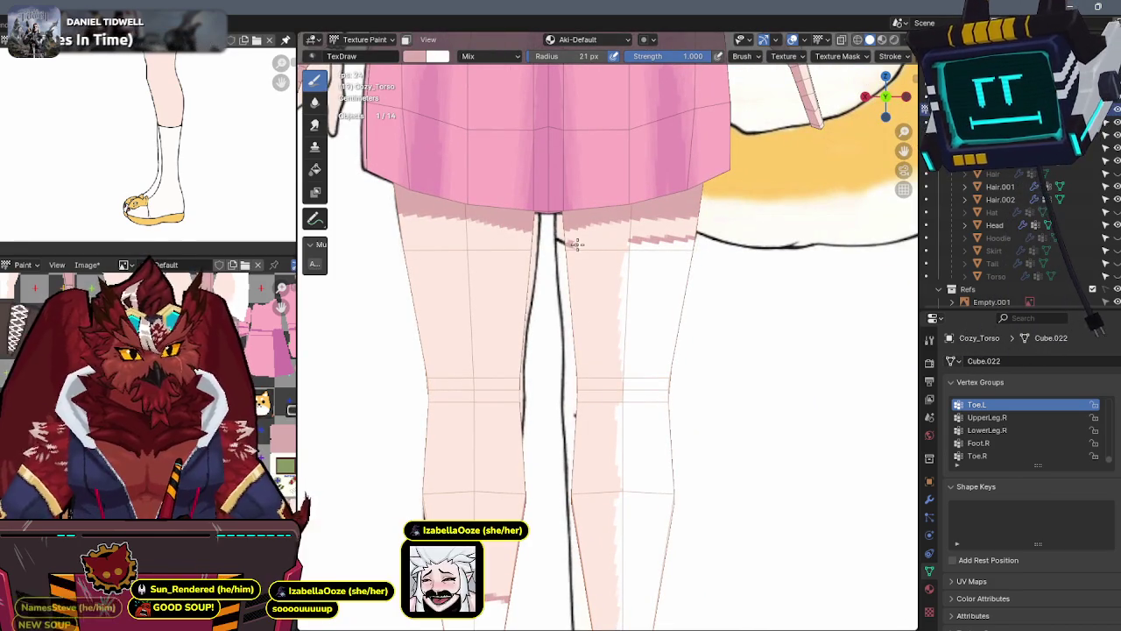
pyautogui.press('x')
pyautogui.moveTo(577, 245); pyautogui.dragTo(561, 245)
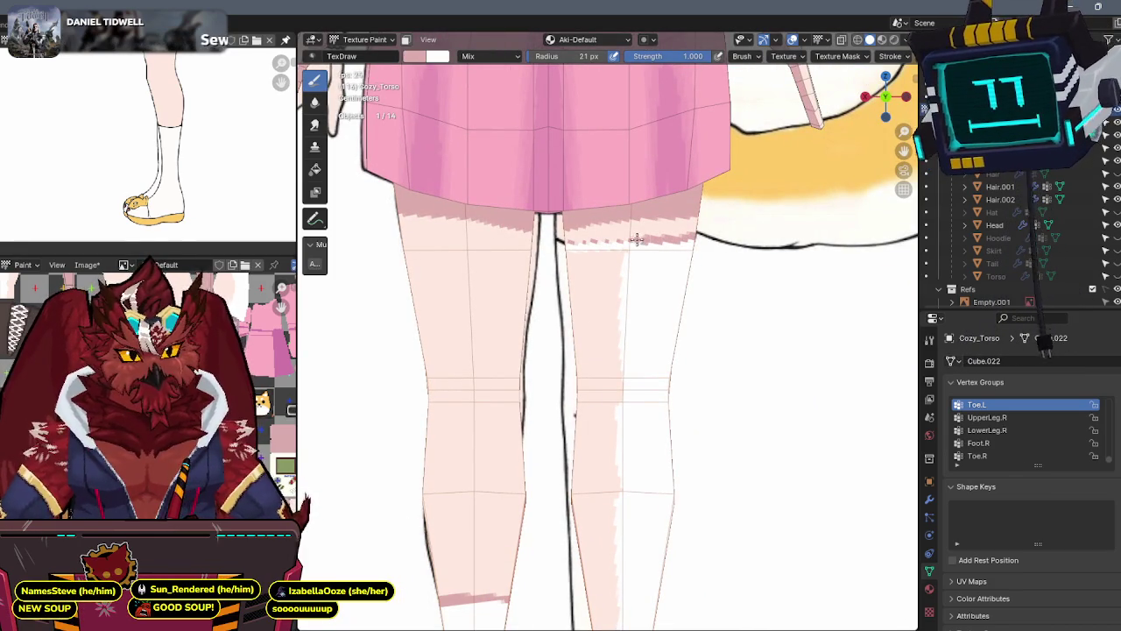
pyautogui.press('x')
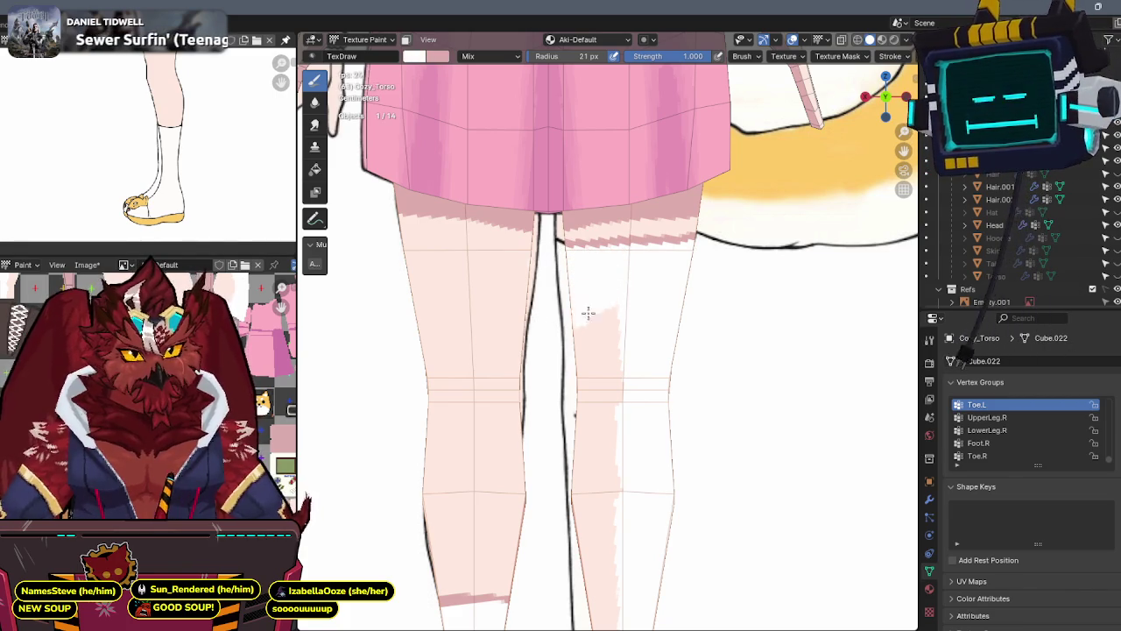
pyautogui.keyDown('shift'); pyautogui.moveTo(543, 322); pyautogui.dragTo(654, 166, button='middle'); pyautogui.keyUp('shift')
pyautogui.moveTo(653, 166)
pyautogui.mouseDown()
pyautogui.moveTo(575, 267)
pyautogui.moveTo(618, 288)
pyautogui.moveTo(614, 368)
pyautogui.moveTo(656, 418)
pyautogui.mouseUp()
pyautogui.keyDown('shift'); pyautogui.moveTo(621, 379); pyautogui.dragTo(586, 310, button='middle'); pyautogui.keyUp('shift')
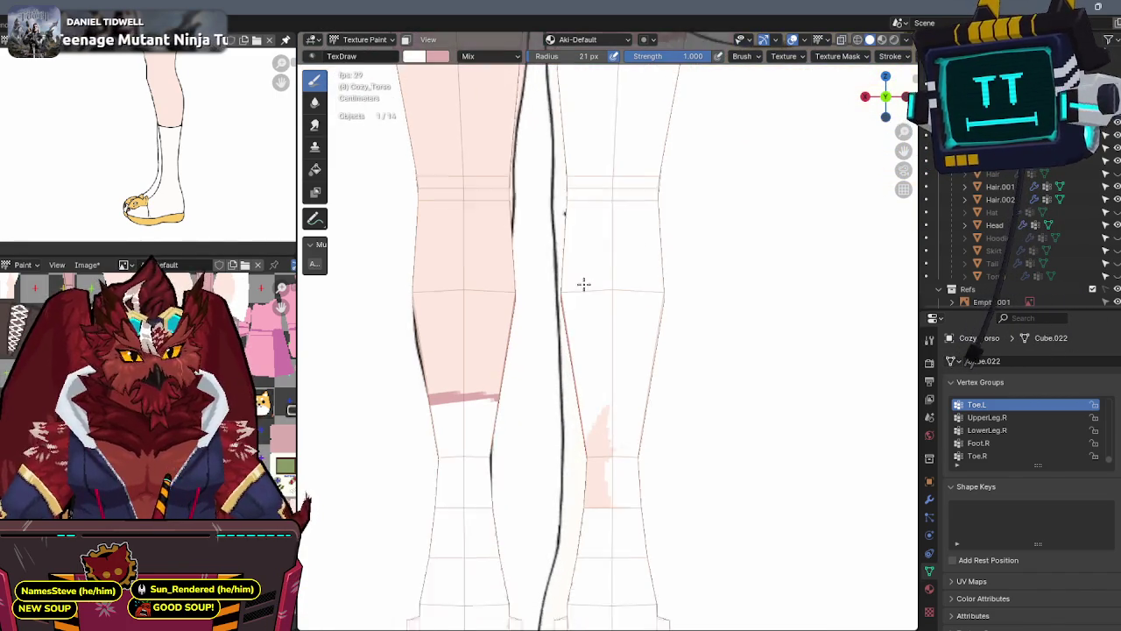
pyautogui.moveTo(593, 362); pyautogui.dragTo(563, 494)
# Re-enable face masking and cover the pink inner-thigh shading with white
pyautogui.moveTo(621, 283)
pyautogui.mouseDown(button='middle')
pyautogui.moveTo(663, 268)
pyautogui.moveTo(638, 293)
pyautogui.moveTo(645, 318)
pyautogui.moveTo(613, 289)
pyautogui.mouseUp(button='middle')
pyautogui.scroll(-3, 639, 292)
pyautogui.scroll(3, 566, 262)
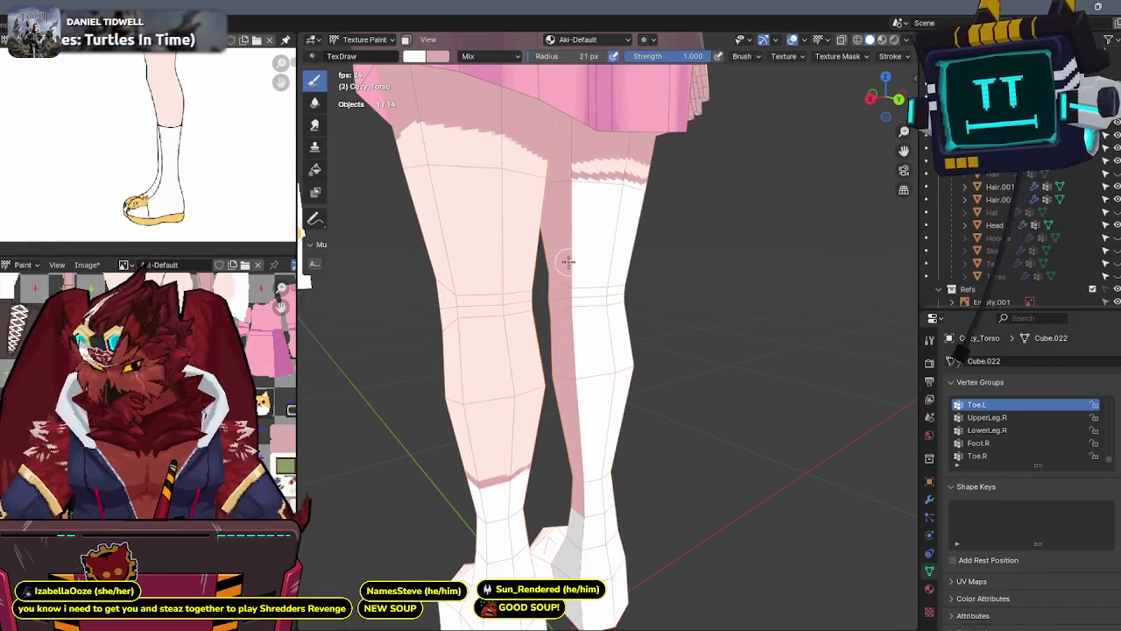
pyautogui.press('m')
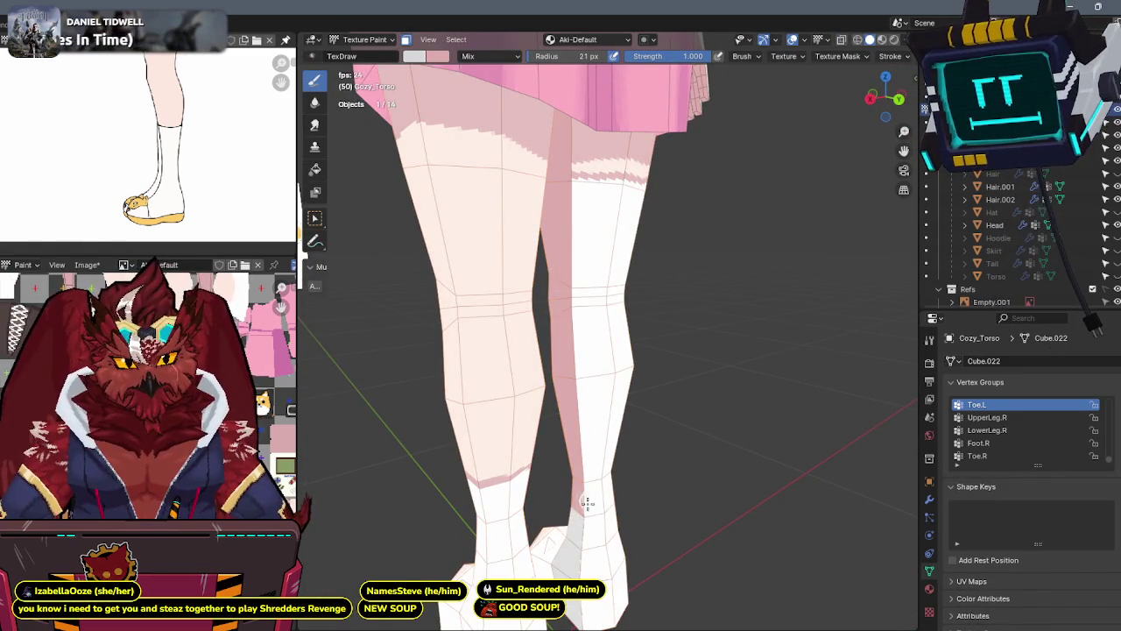
pyautogui.moveTo(591, 495); pyautogui.dragTo(587, 337)
pyautogui.moveTo(569, 333); pyautogui.dragTo(375, 393, button='middle')
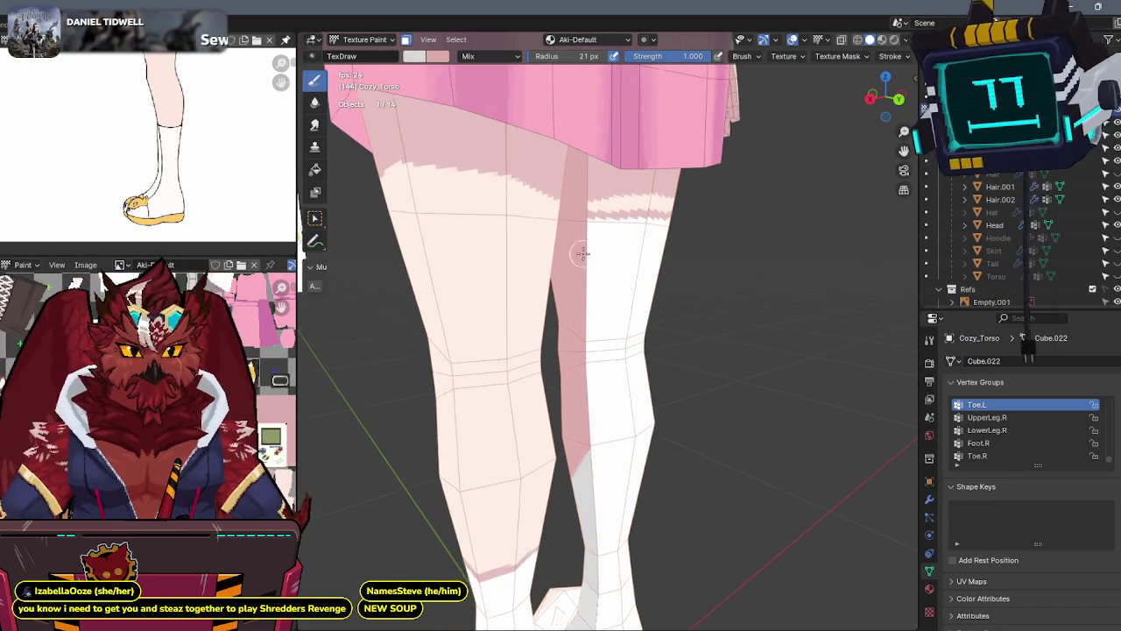
pyautogui.moveTo(583, 251); pyautogui.dragTo(531, 213, button='middle')
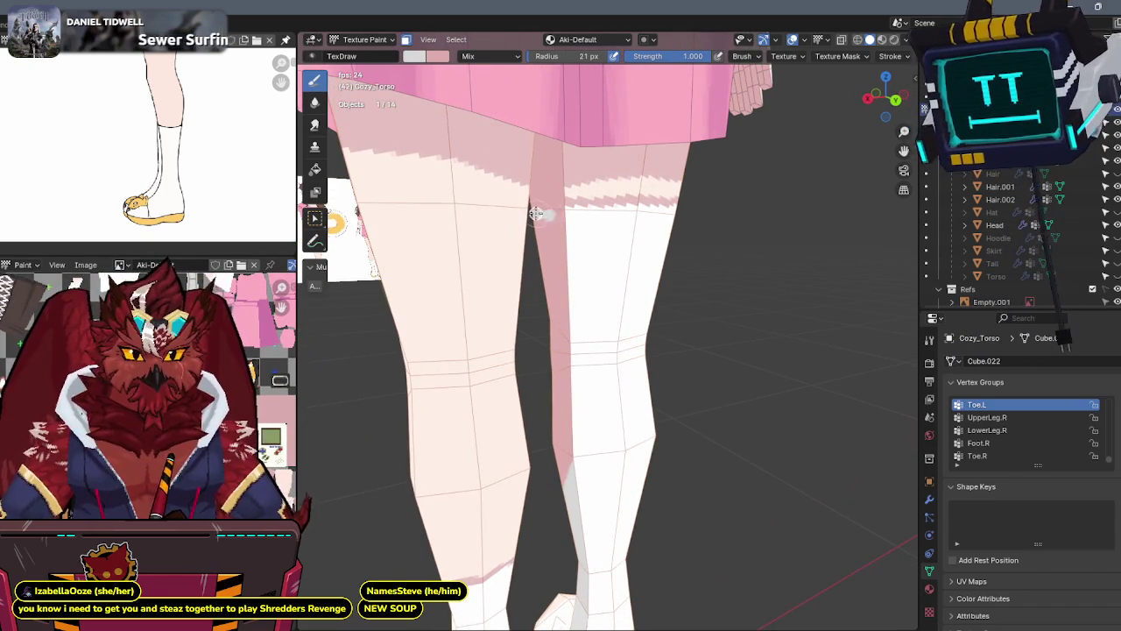
pyautogui.moveTo(571, 219); pyautogui.dragTo(531, 271)
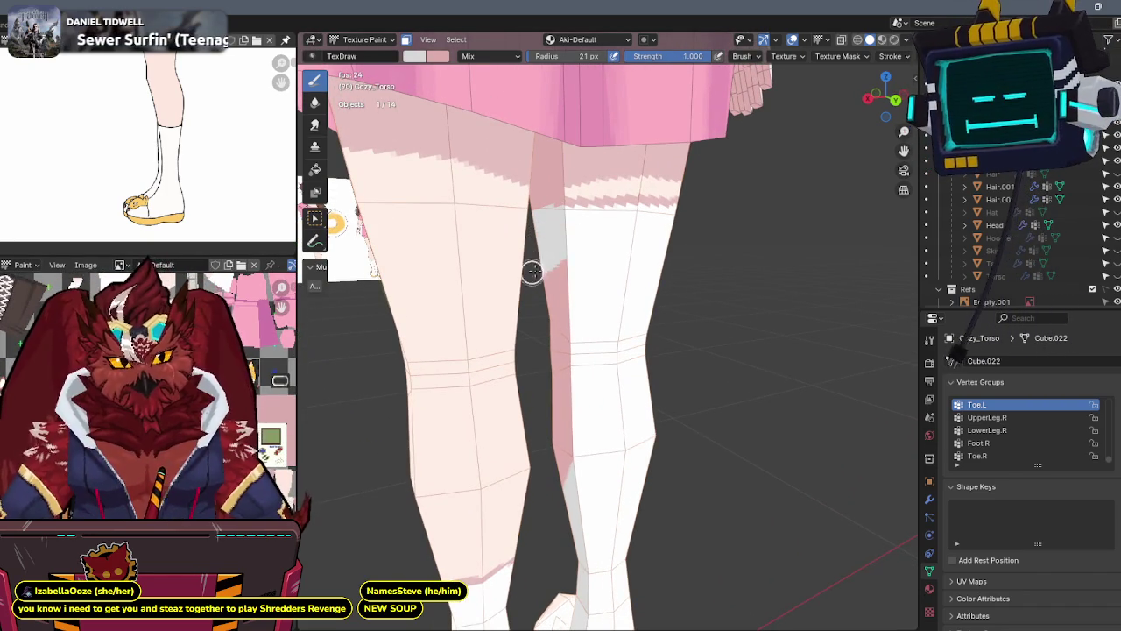
pyautogui.moveTo(540, 503)
pyautogui.mouseDown(button='middle')
pyautogui.moveTo(848, 294)
pyautogui.moveTo(709, 245)
pyautogui.moveTo(656, 351)
pyautogui.moveTo(610, 225)
pyautogui.moveTo(722, 210)
pyautogui.moveTo(663, 231)
pyautogui.mouseUp(button='middle')
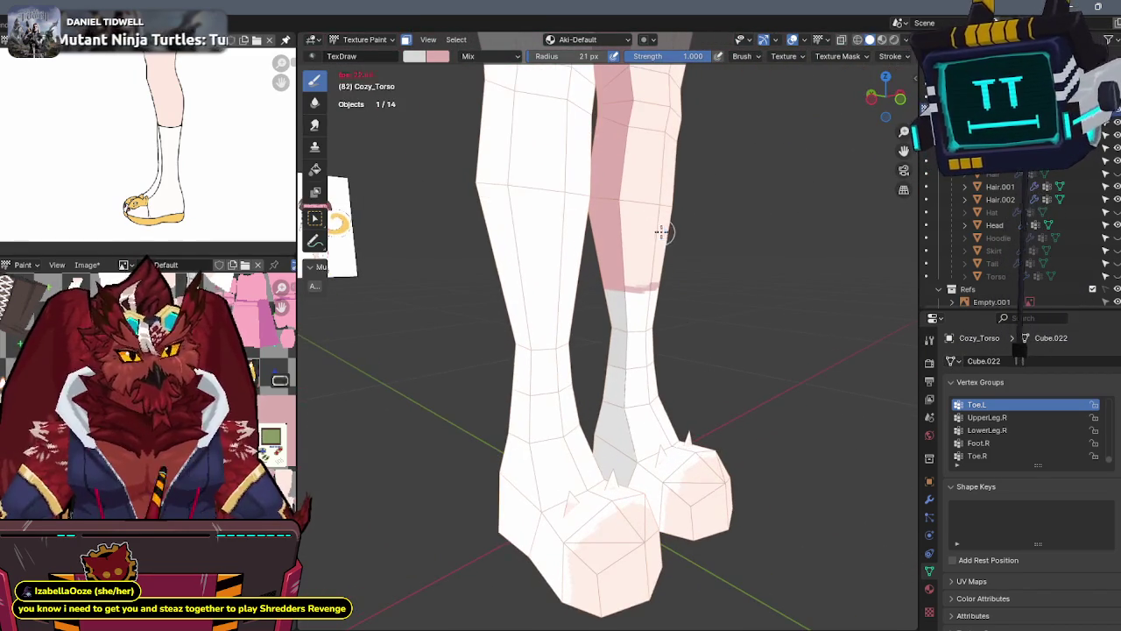
pyautogui.moveTo(350, 353)
pyautogui.mouseDown(button='middle')
pyautogui.moveTo(663, 242)
pyautogui.moveTo(601, 275)
pyautogui.moveTo(656, 155)
pyautogui.moveTo(589, 267)
pyautogui.moveTo(578, 245)
pyautogui.moveTo(581, 340)
pyautogui.moveTo(591, 271)
pyautogui.moveTo(623, 238)
pyautogui.moveTo(625, 268)
pyautogui.mouseUp(button='middle')
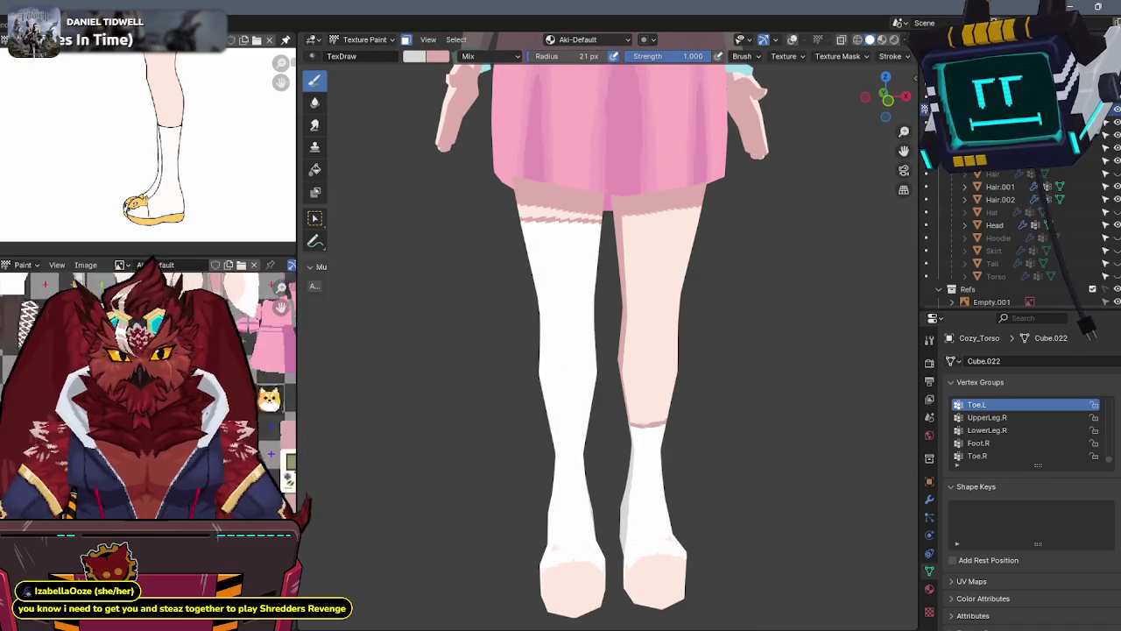
pyautogui.moveTo(461, 328)
pyautogui.mouseDown(button='middle')
pyautogui.moveTo(669, 260)
pyautogui.moveTo(638, 308)
pyautogui.moveTo(605, 281)
pyautogui.moveTo(647, 244)
pyautogui.mouseUp(button='middle')
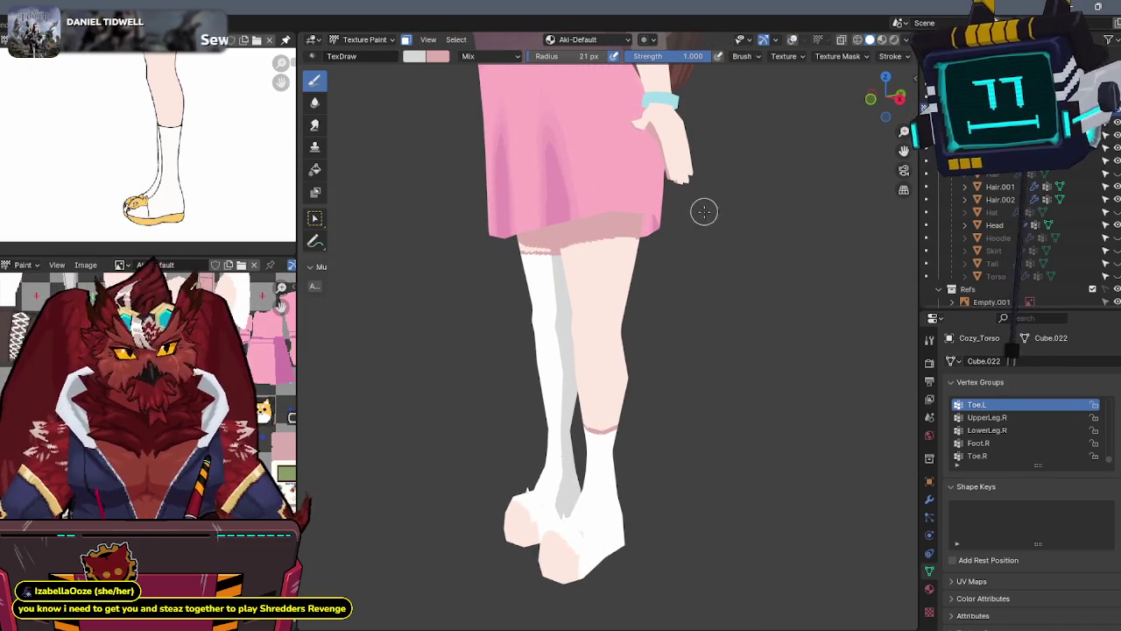
pyautogui.click(871, 98)
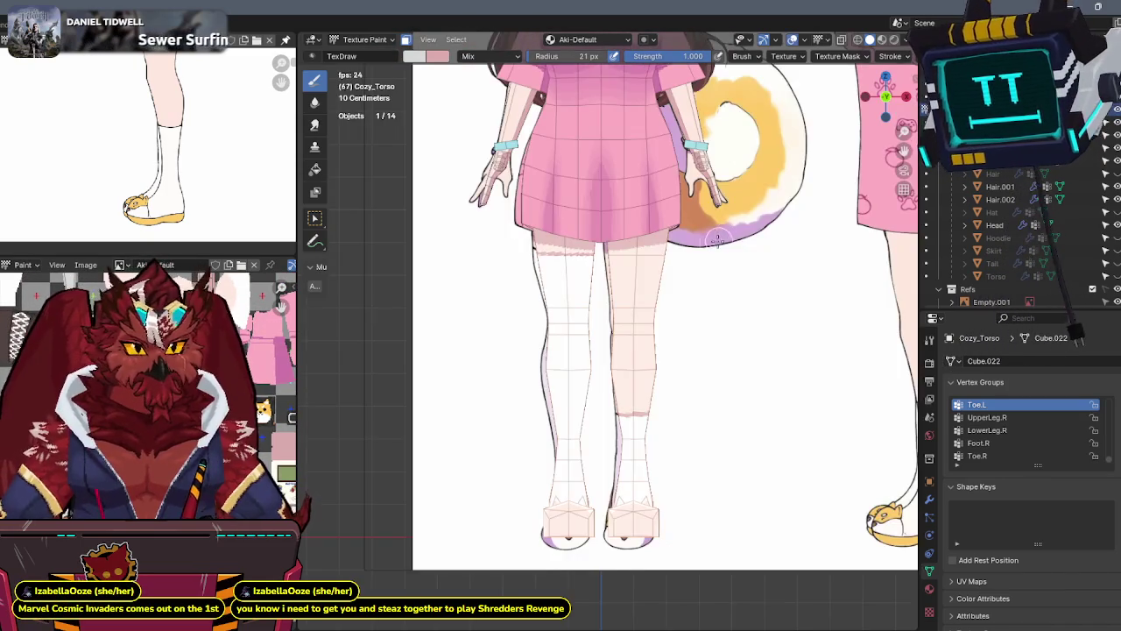
pyautogui.scroll(2, 664, 239)
pyautogui.scroll(2, 664, 238)
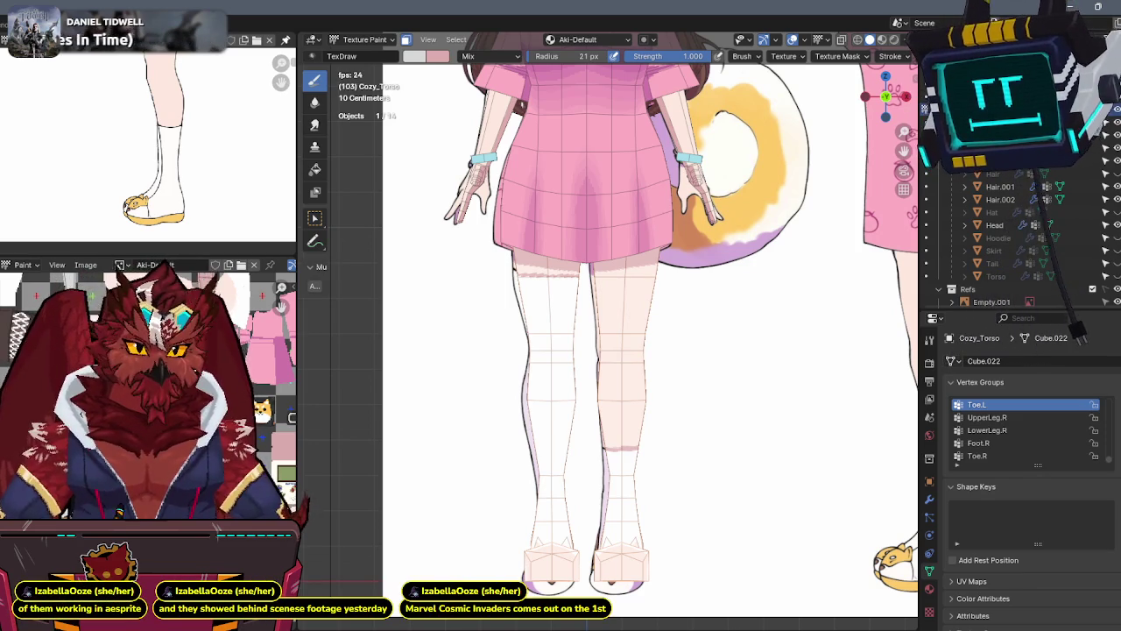
pyautogui.scroll(2, 794, 318)
pyautogui.scroll(2, 745, 300)
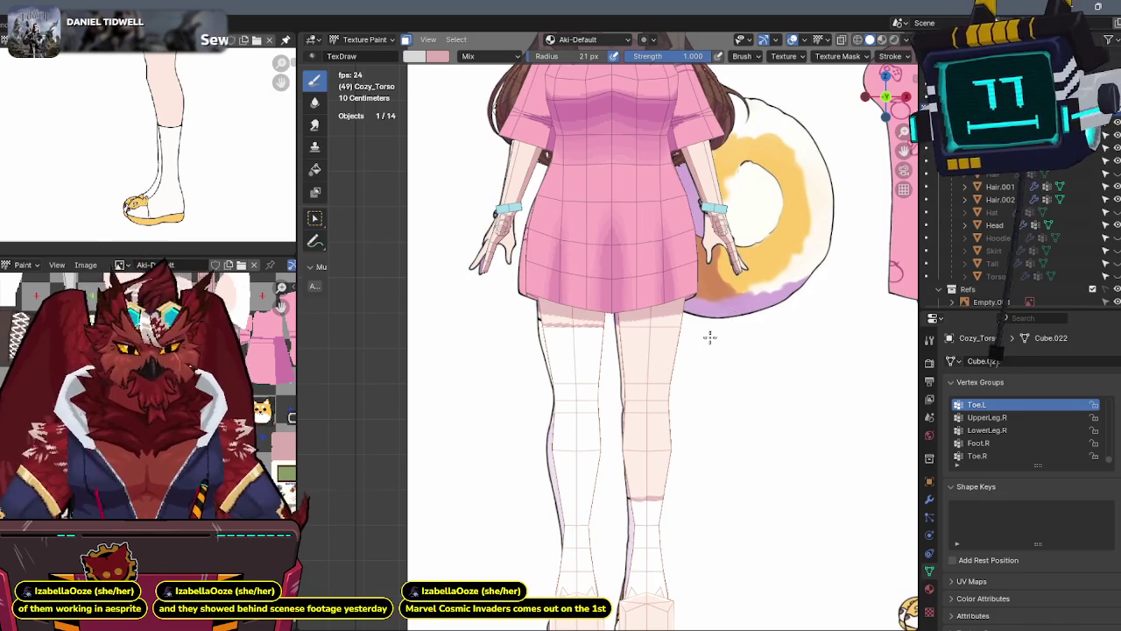
pyautogui.scroll(2, 712, 333)
pyautogui.scroll(2, 670, 351)
pyautogui.scroll(2, 670, 333)
pyautogui.scroll(1, 657, 346)
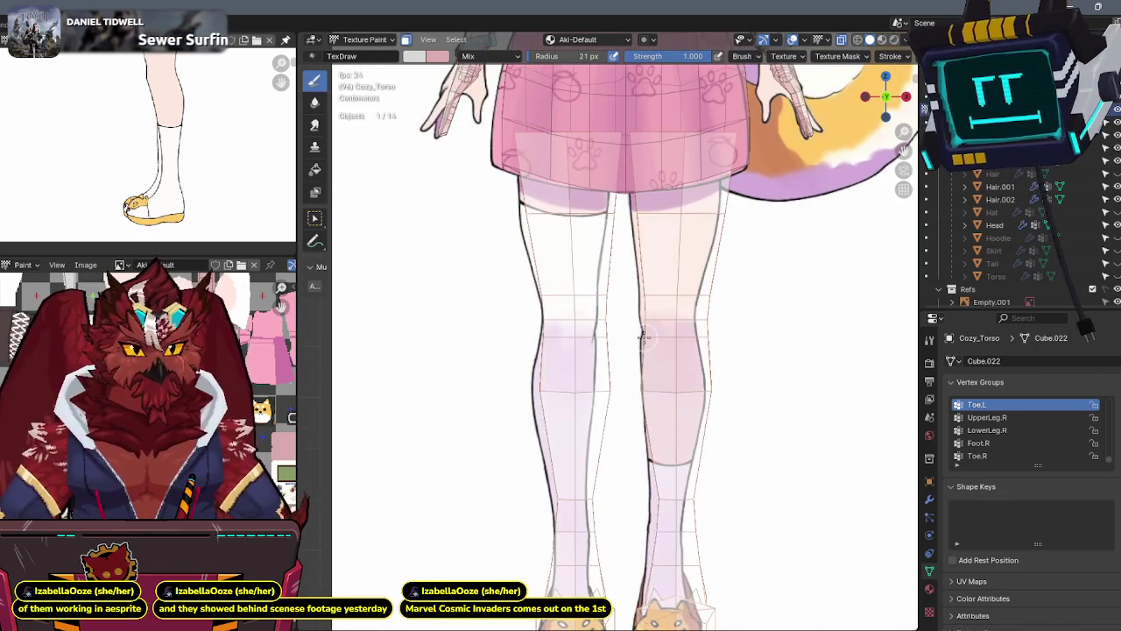
pyautogui.scroll(2, 524, 272)
pyautogui.scroll(1, 543, 280)
pyautogui.scroll(2, 548, 295)
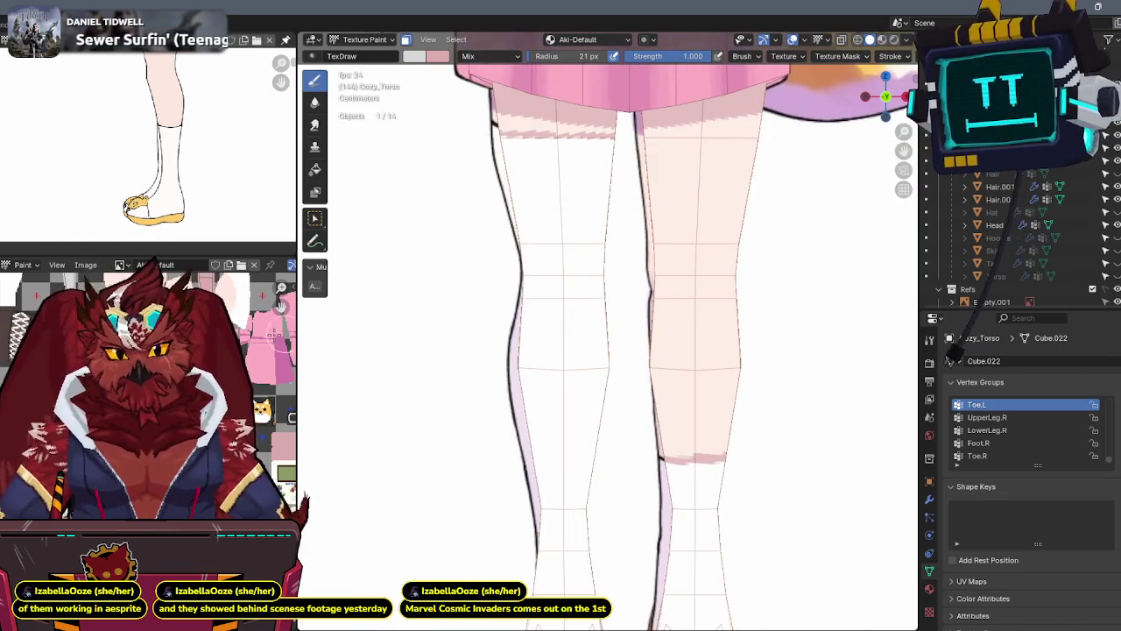
pyautogui.scroll(3, 149, 385)
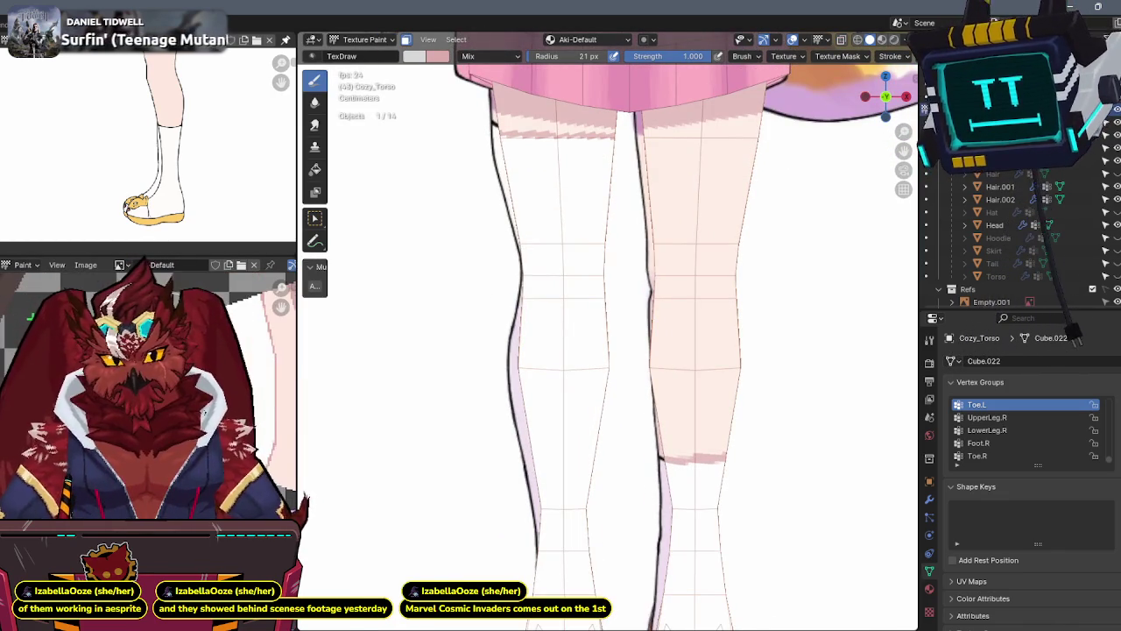
pyautogui.scroll(-1, 575, 306)
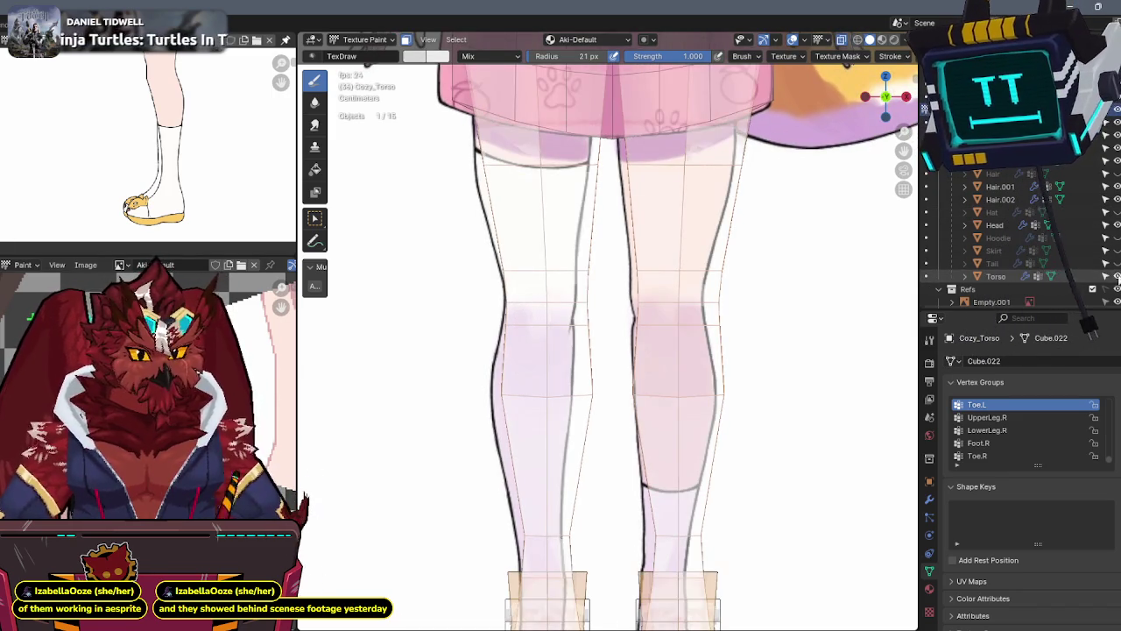
pyautogui.scroll(1, 538, 300)
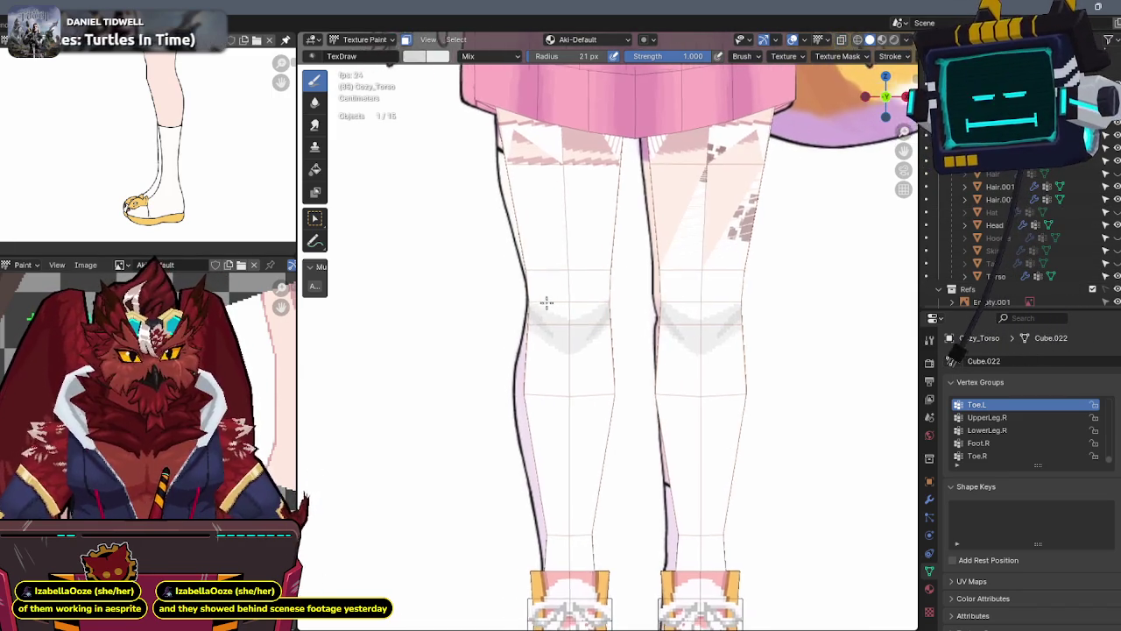
pyautogui.scroll(2, 550, 278)
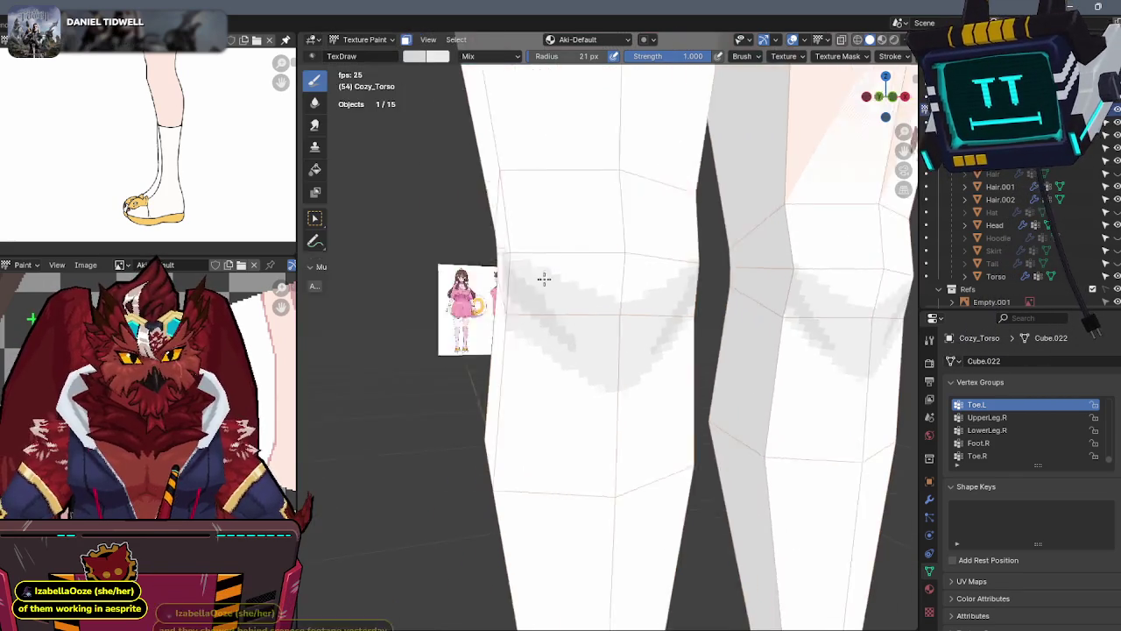
pyautogui.moveTo(489, 296); pyautogui.dragTo(657, 284, button='middle')
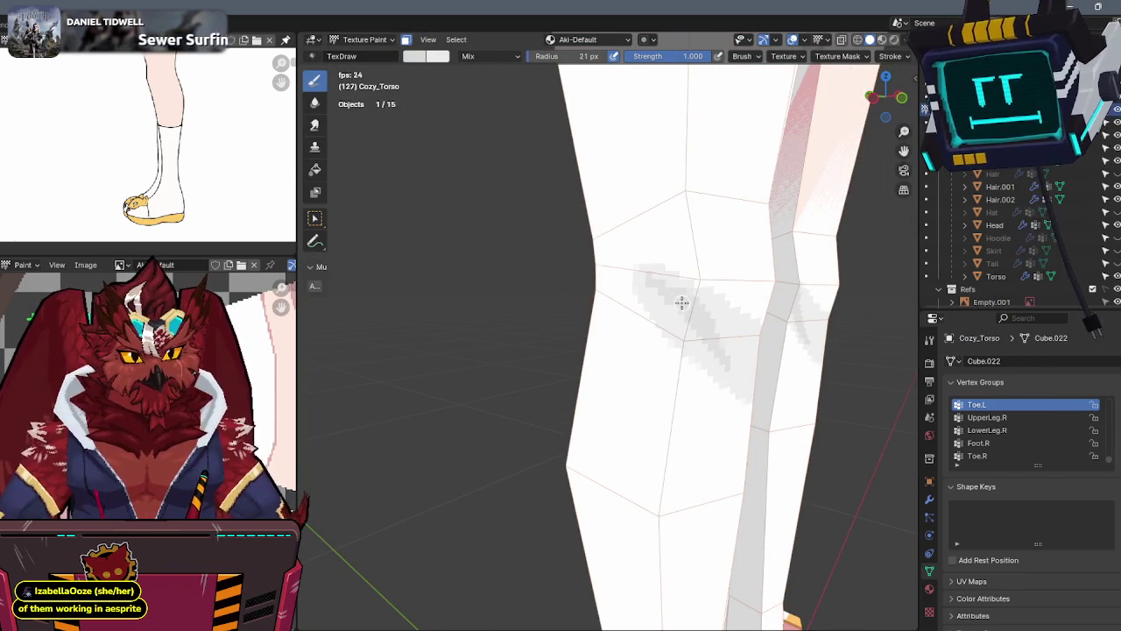
pyautogui.moveTo(678, 298); pyautogui.dragTo(488, 346, button='middle')
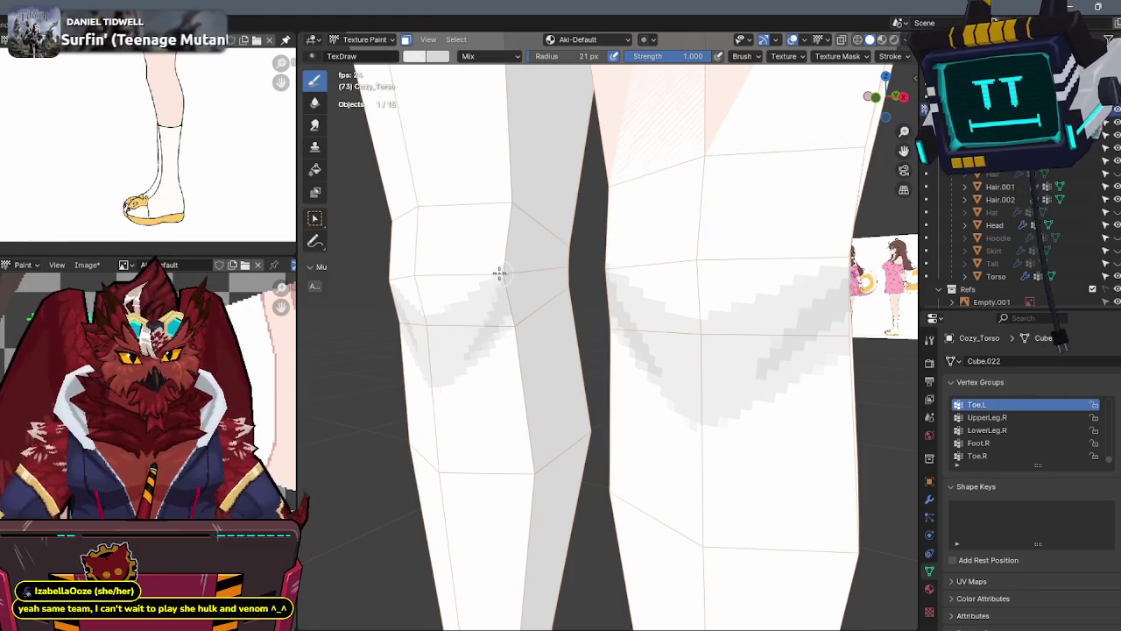
pyautogui.moveTo(440, 315)
pyautogui.mouseDown(button='middle')
pyautogui.moveTo(506, 290)
pyautogui.moveTo(594, 299)
pyautogui.mouseUp(button='middle')
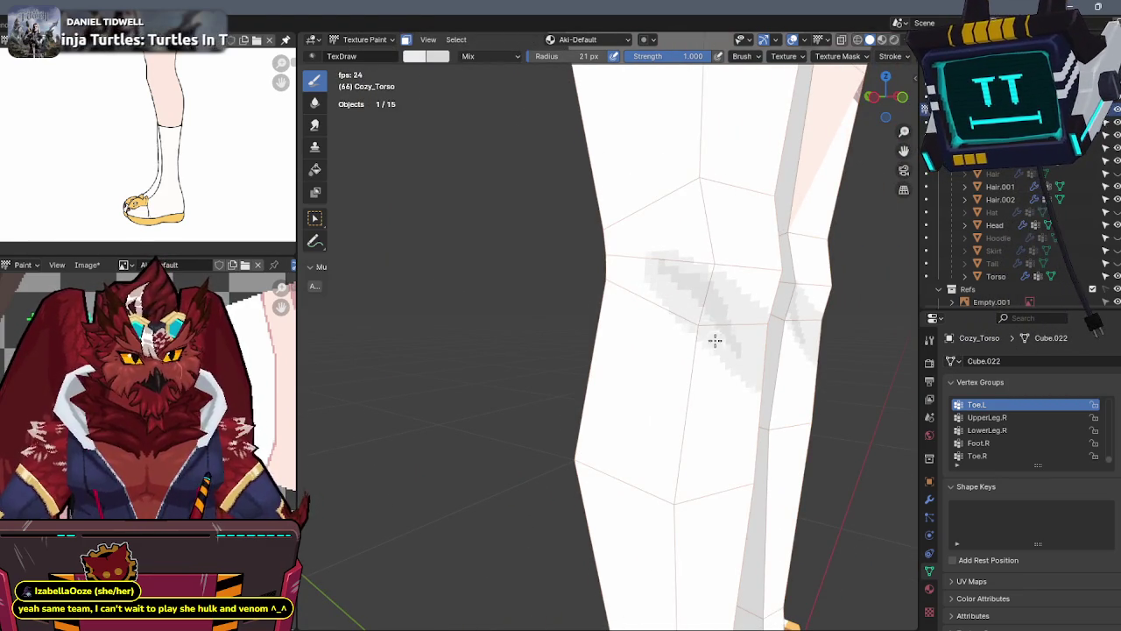
pyautogui.moveTo(708, 331); pyautogui.dragTo(625, 325, button='middle')
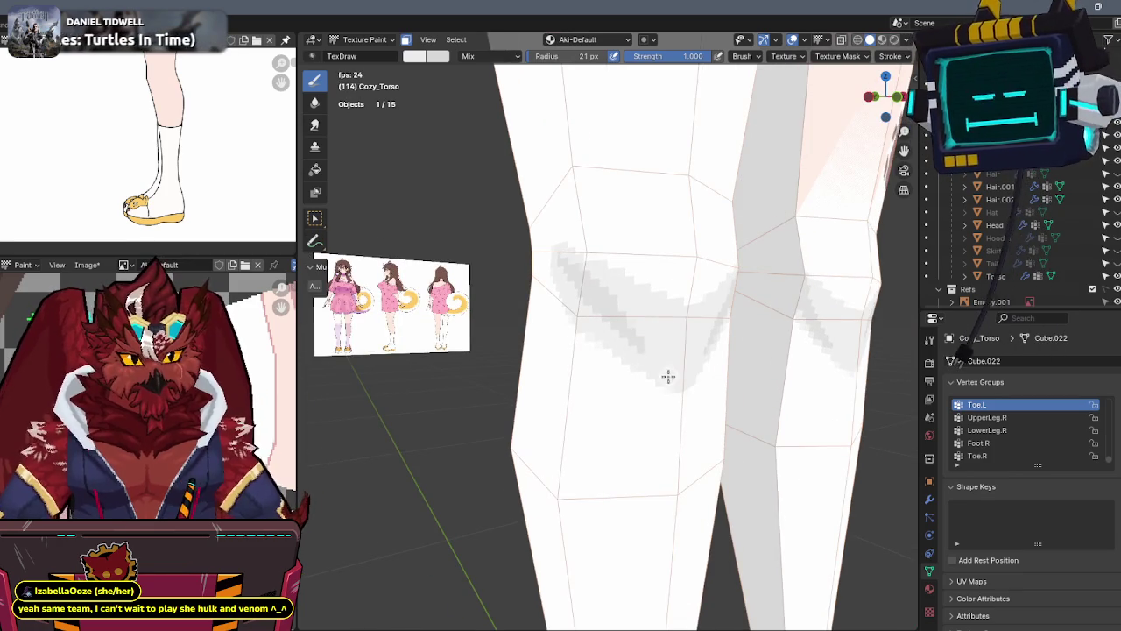
pyautogui.moveTo(668, 377)
pyautogui.mouseDown(button='middle')
pyautogui.moveTo(569, 359)
pyautogui.moveTo(515, 328)
pyautogui.mouseUp(button='middle')
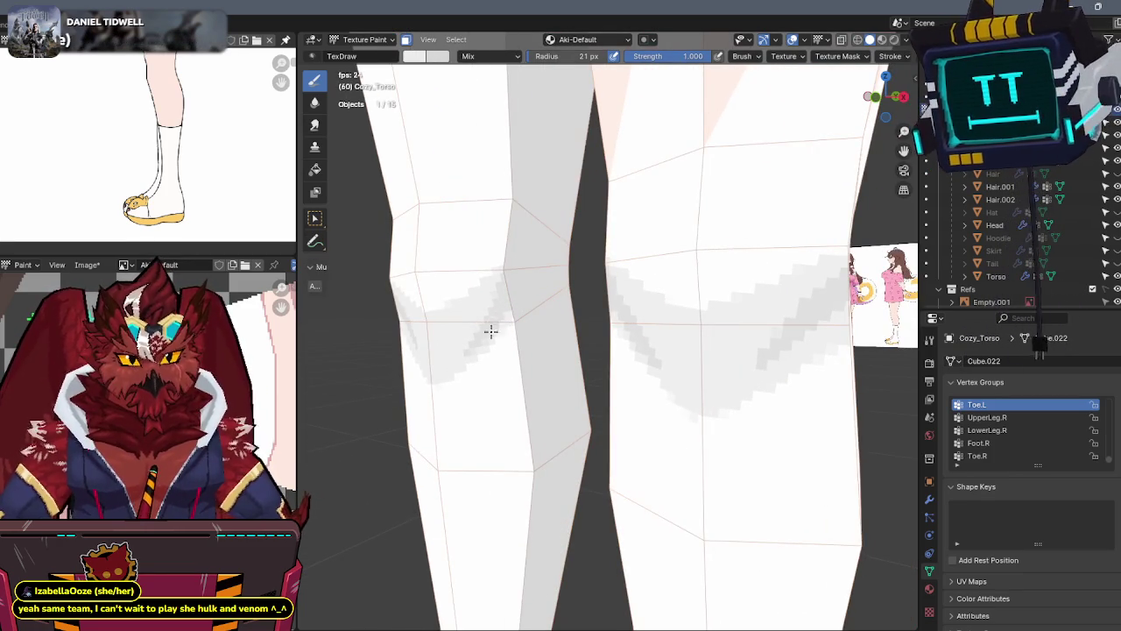
pyautogui.moveTo(473, 302)
pyautogui.mouseDown(button='middle')
pyautogui.moveTo(491, 290)
pyautogui.moveTo(500, 306)
pyautogui.mouseUp(button='middle')
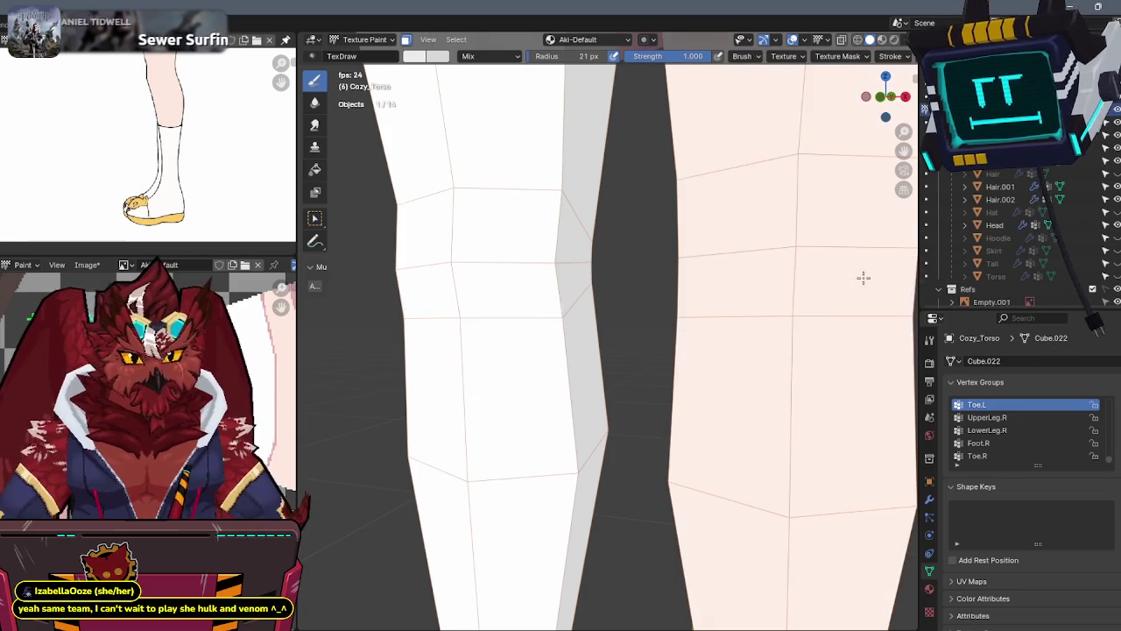
pyautogui.moveTo(657, 280)
pyautogui.mouseDown(button='middle')
pyautogui.moveTo(684, 271)
pyautogui.moveTo(696, 300)
pyautogui.moveTo(652, 292)
pyautogui.mouseUp(button='middle')
pyautogui.scroll(-3, 684, 270)
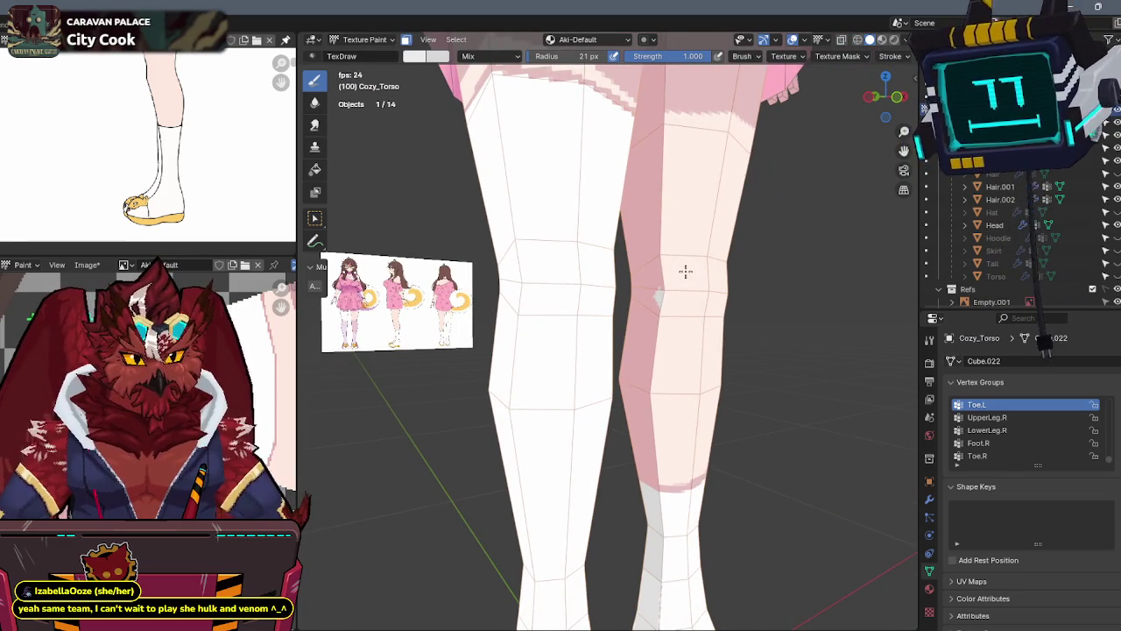
# Check the body alone in local front view, restore the scene, and turn off face masking
pyautogui.moveTo(684, 269); pyautogui.dragTo(640, 291, button='middle')
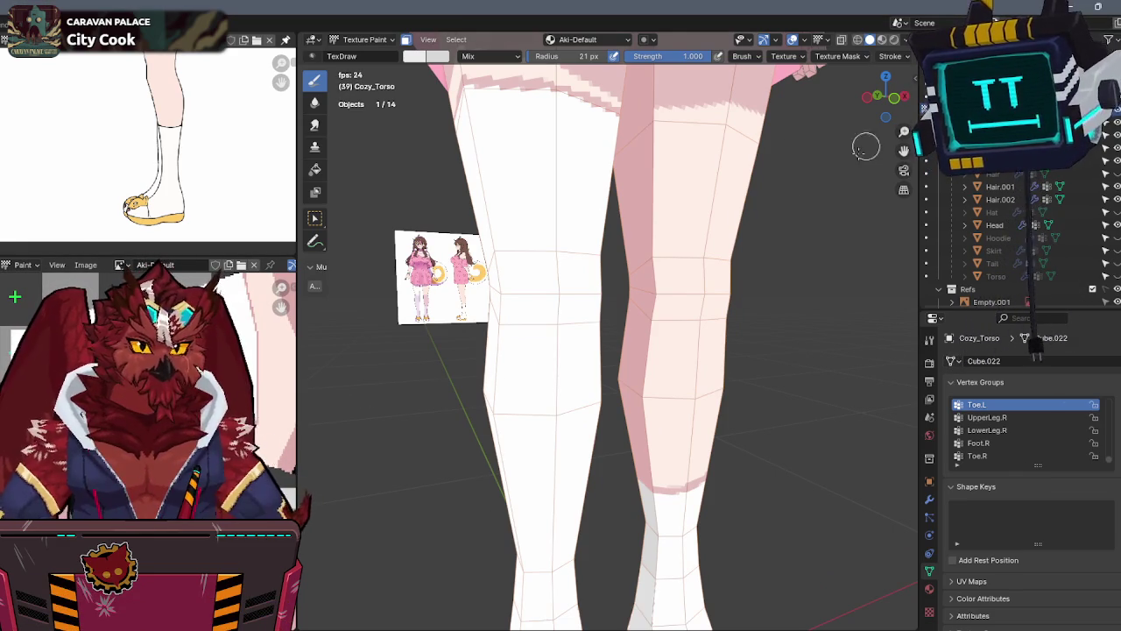
pyautogui.moveTo(655, 300); pyautogui.dragTo(619, 309, button='middle')
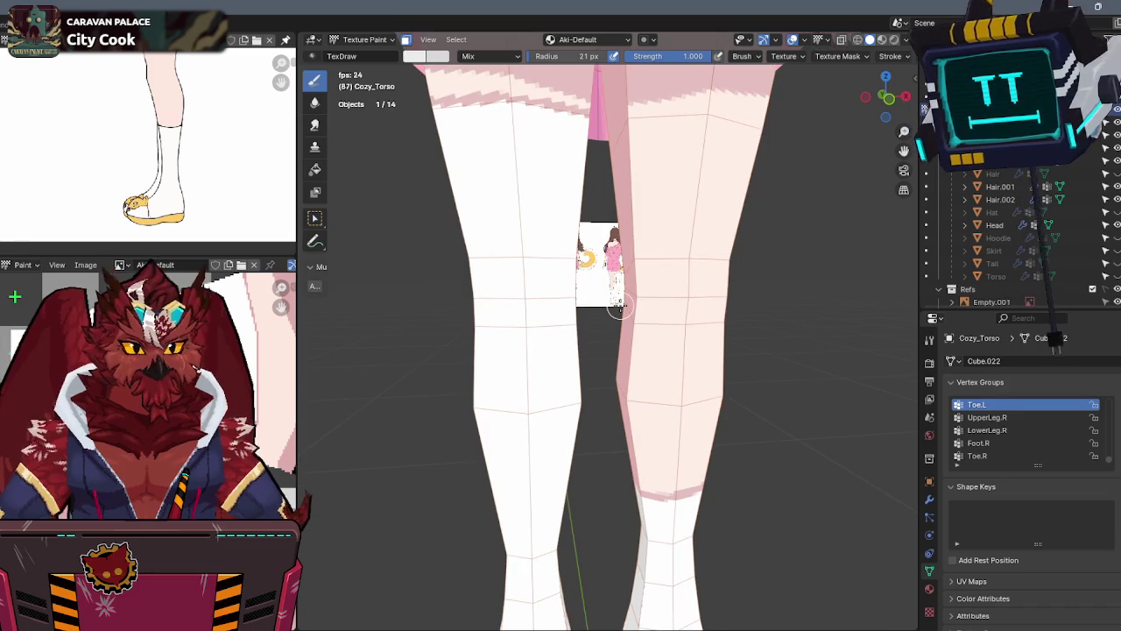
pyautogui.moveTo(402, 277)
pyautogui.mouseDown(button='middle')
pyautogui.moveTo(445, 300)
pyautogui.moveTo(455, 281)
pyautogui.mouseUp(button='middle')
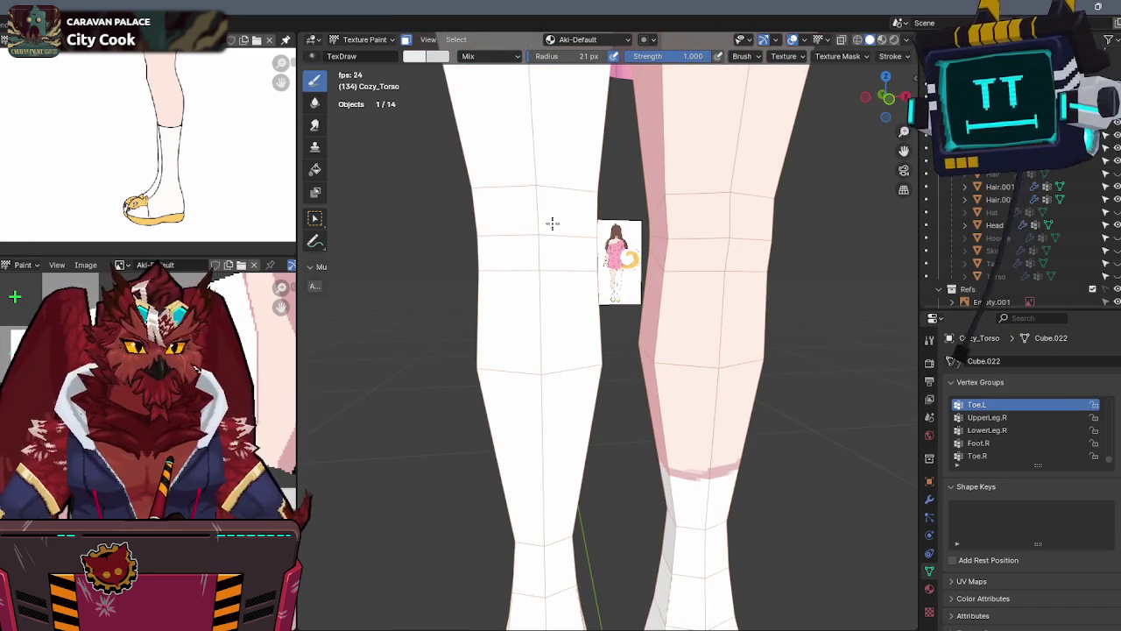
pyautogui.press('KP_Divide')
pyautogui.press('KP_1')
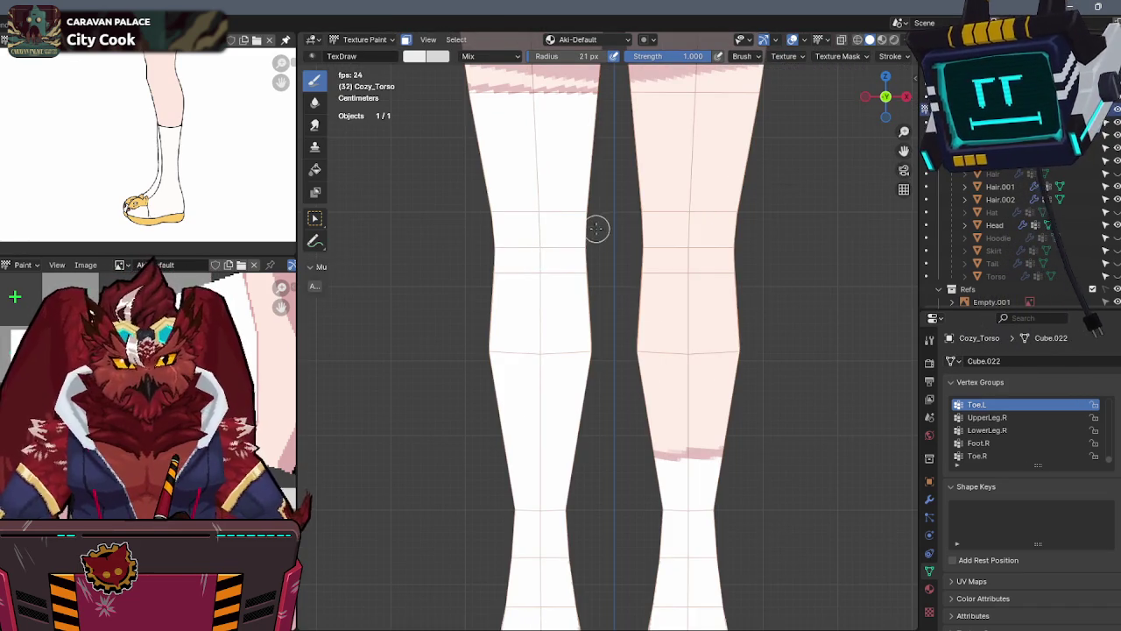
pyautogui.press('KP_Divide')
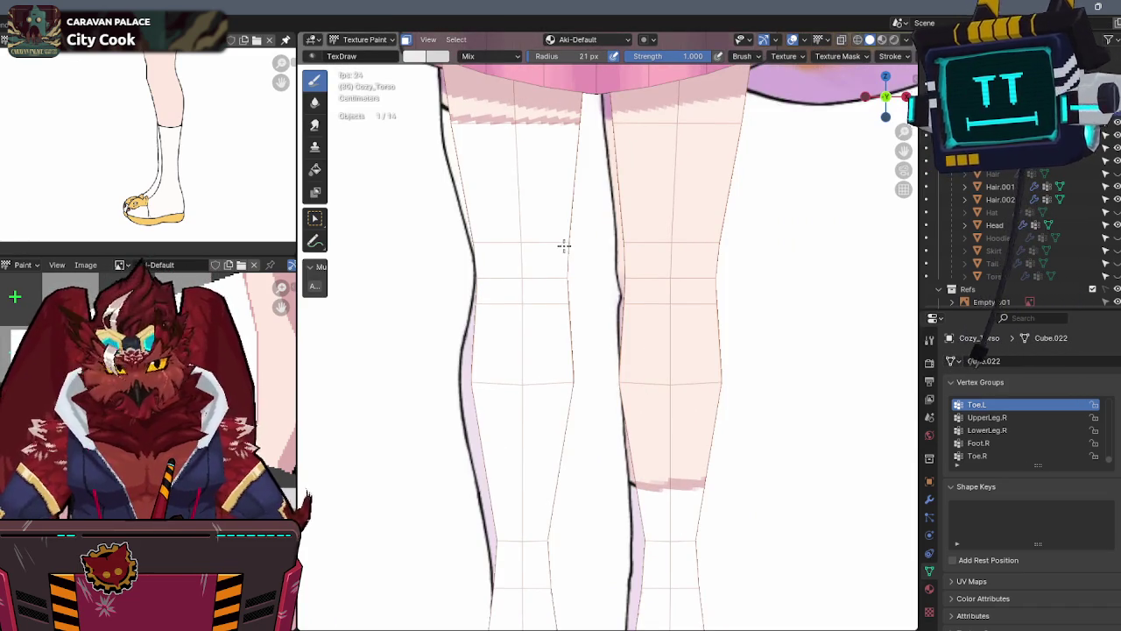
pyautogui.moveTo(562, 249); pyautogui.dragTo(514, 291, button='middle')
pyautogui.press('m')
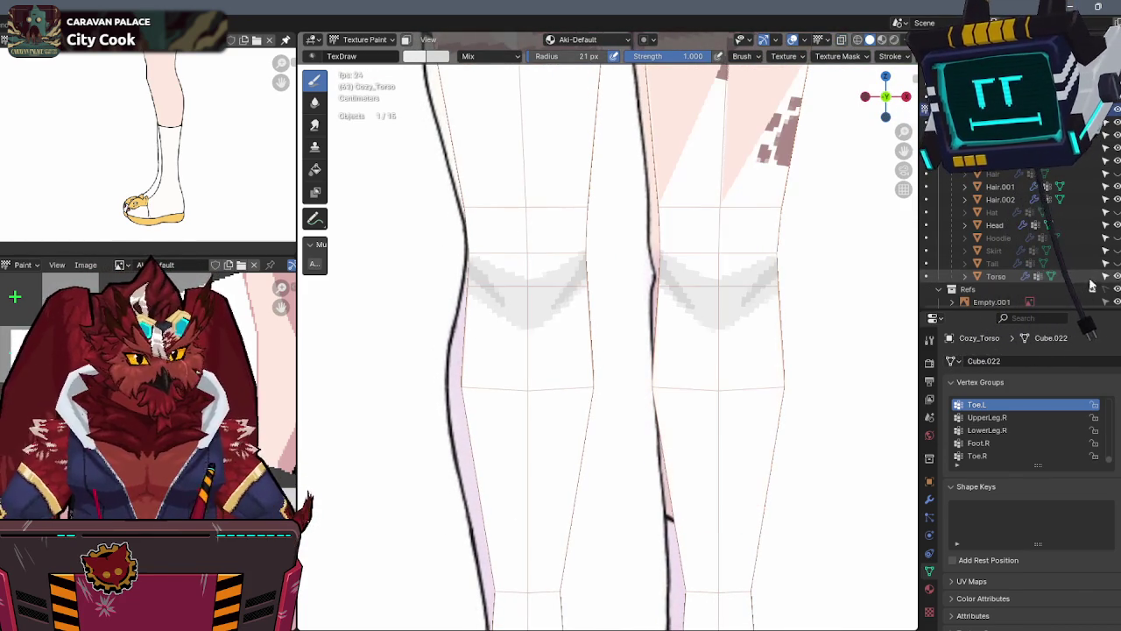
pyautogui.scroll(-5, 824, 54)
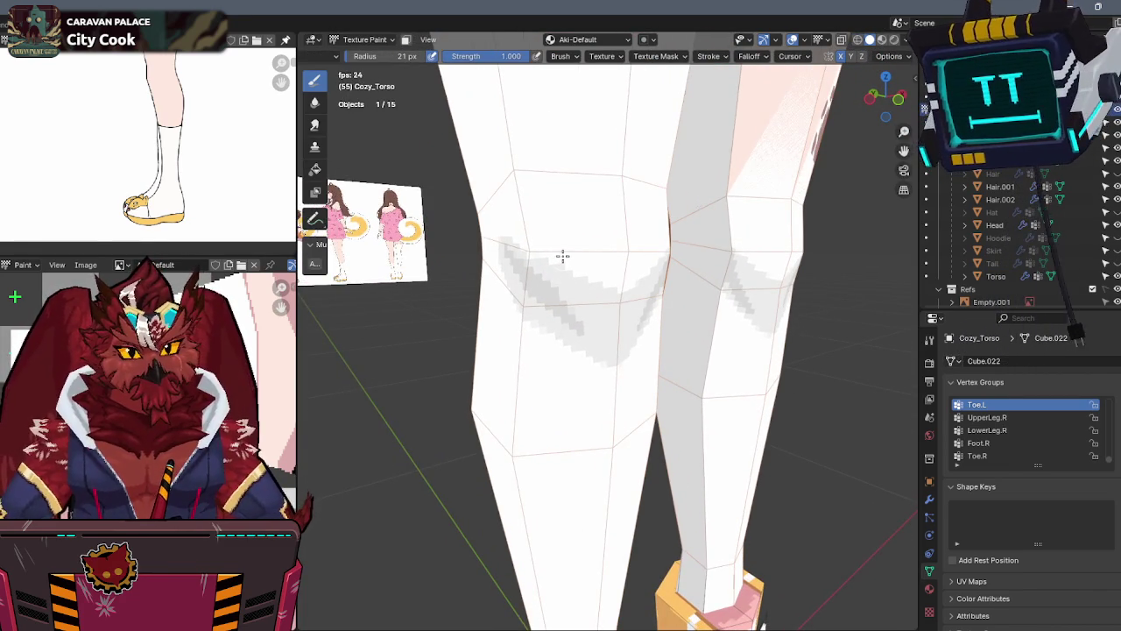
pyautogui.scroll(5, 670, 57)
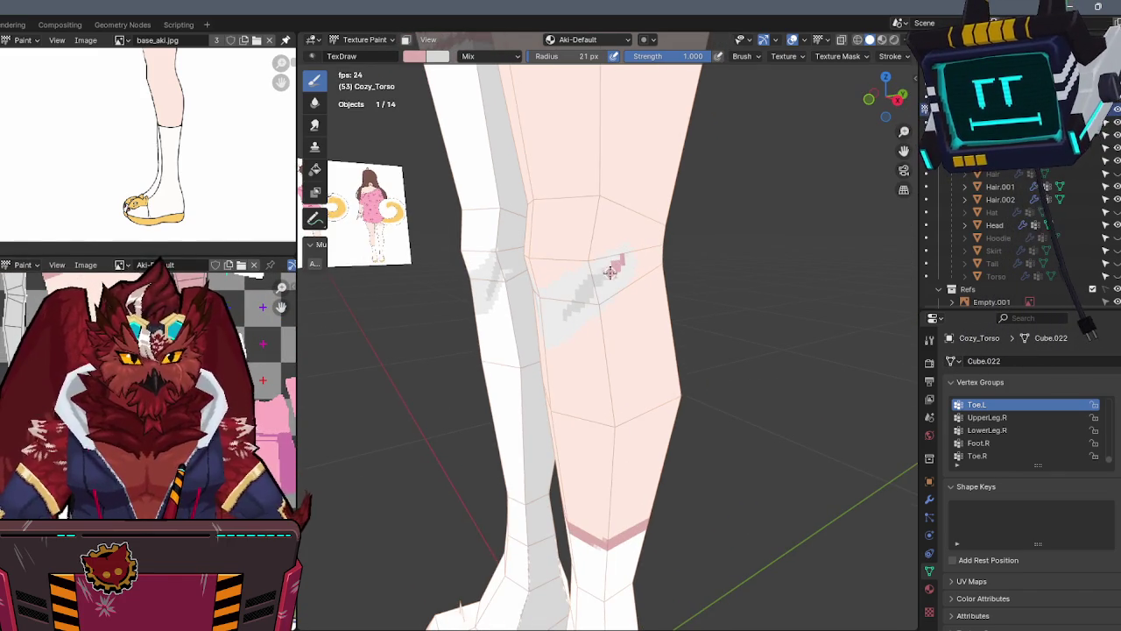
# Extend the pink stroke down across the grey knee shading
pyautogui.moveTo(619, 266)
pyautogui.mouseDown()
pyautogui.moveTo(608, 276)
pyautogui.moveTo(627, 269)
pyautogui.mouseUp()
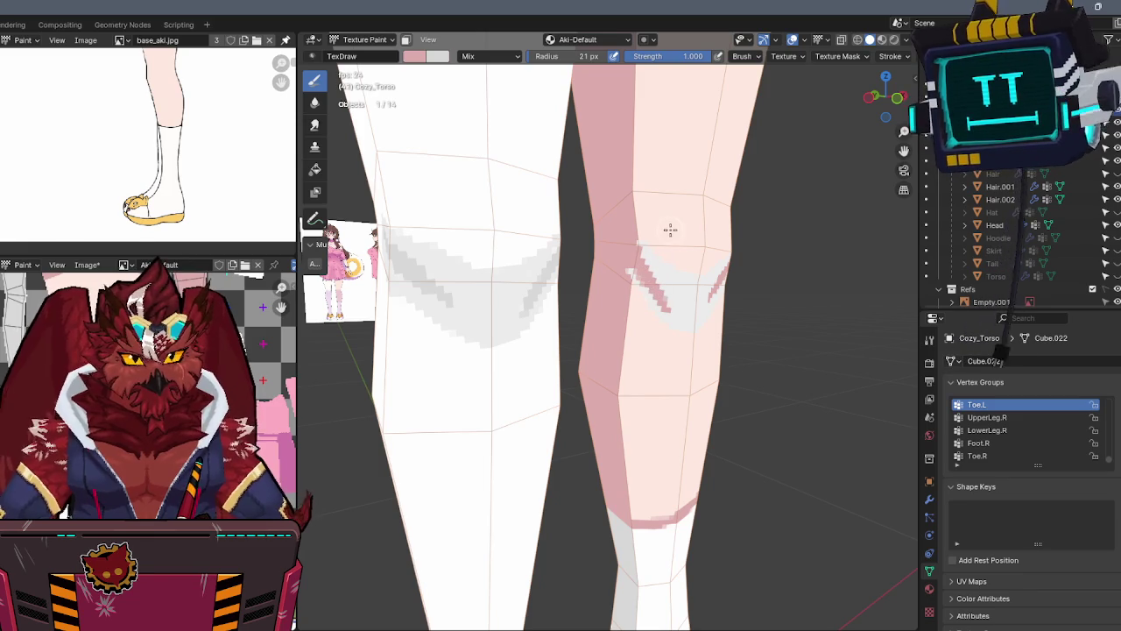
# Set the brush strength to 0.5 and undo a test dab on the knee
pyautogui.doubleClick(688, 56)
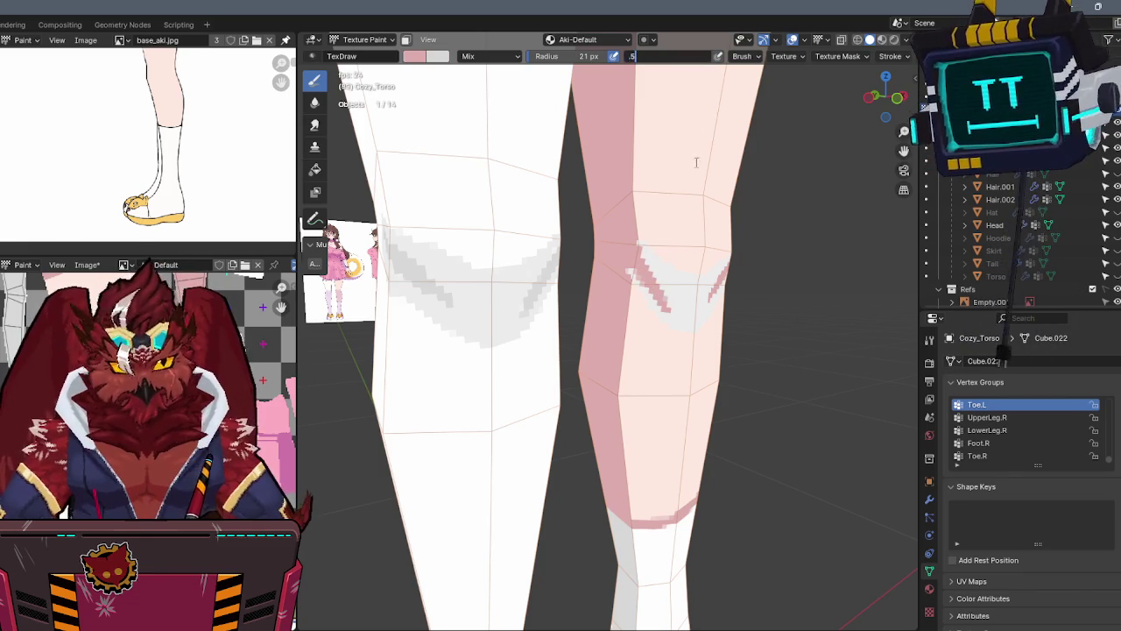
pyautogui.press('Return')
pyautogui.click(684, 194)
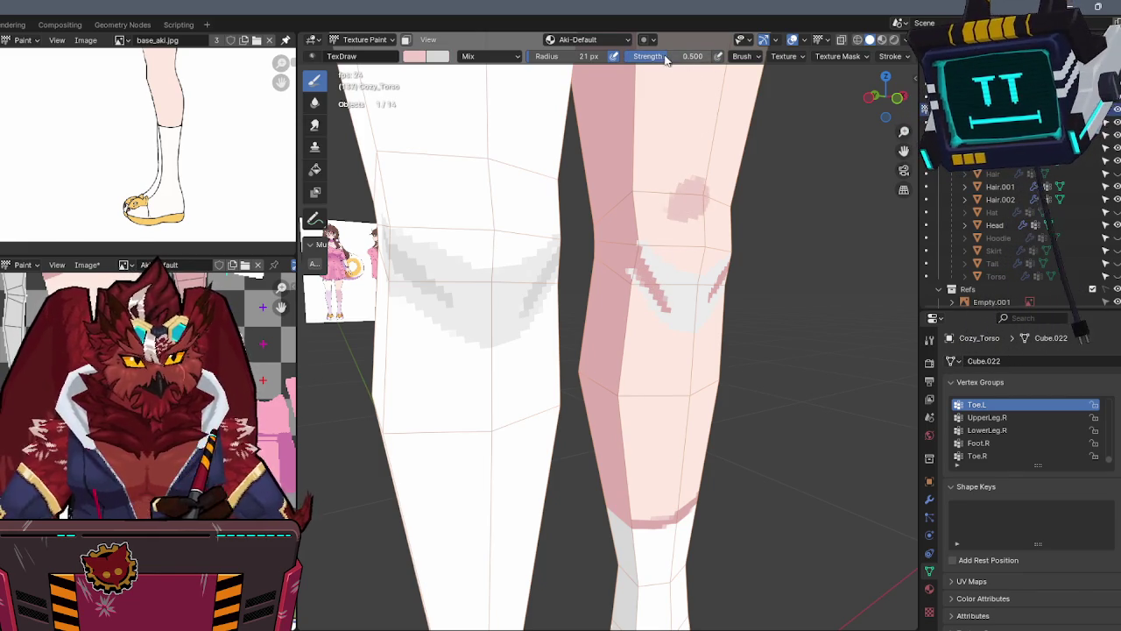
pyautogui.hotkey('ctrl', 'z')
# Paint a soft pink patch above the right knee crease
pyautogui.moveTo(675, 260); pyautogui.dragTo(595, 251, button='middle')
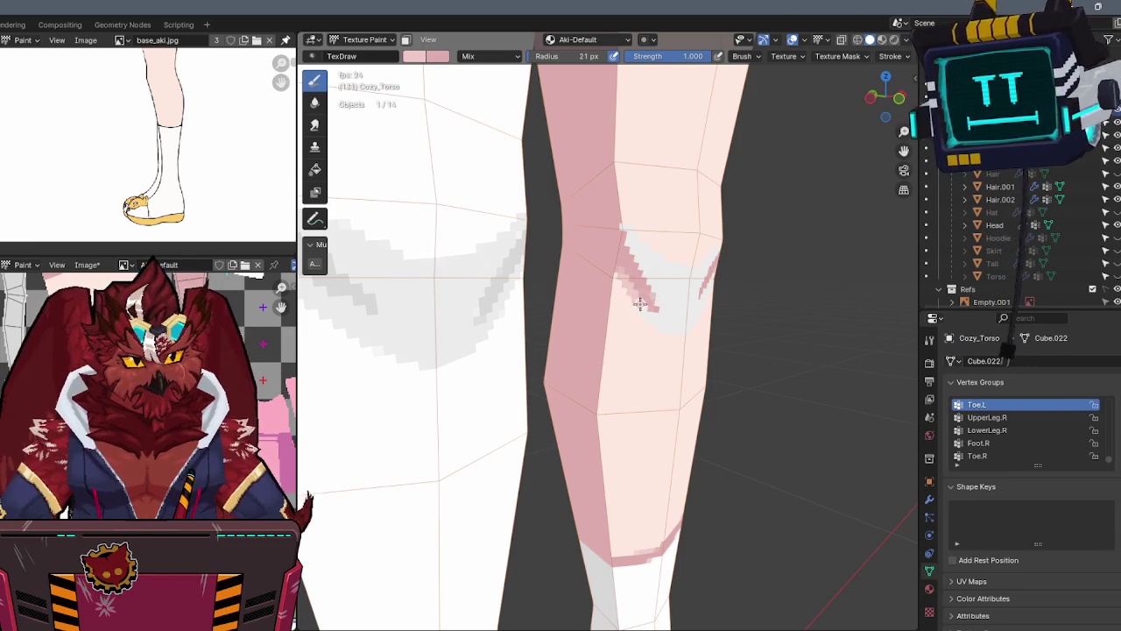
pyautogui.moveTo(641, 303); pyautogui.dragTo(595, 325, button='middle')
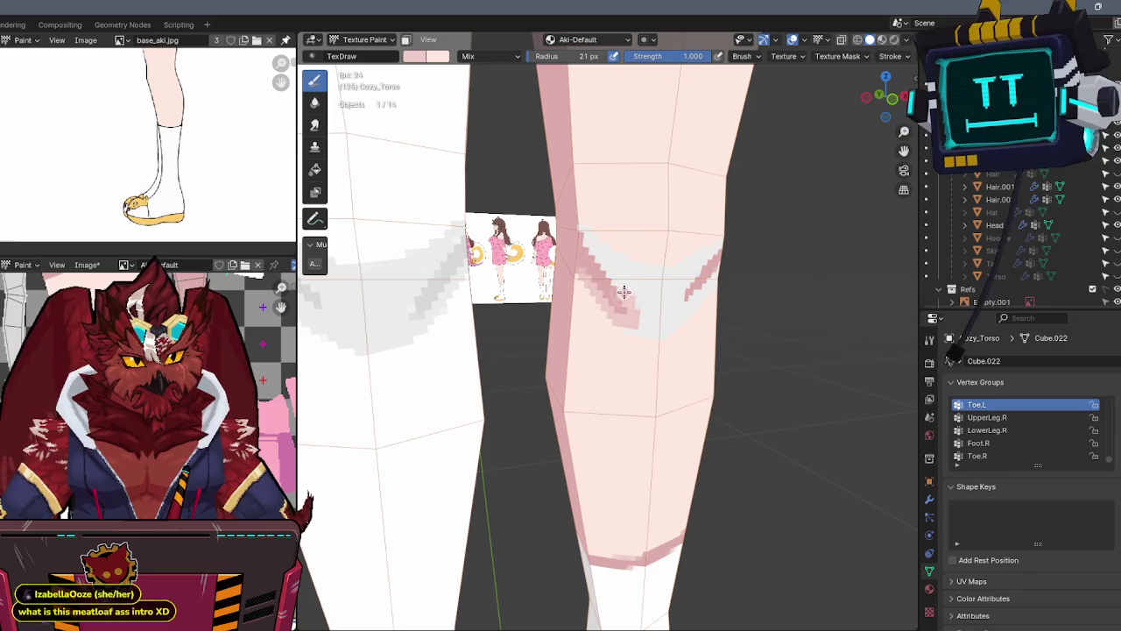
pyautogui.moveTo(602, 250)
pyautogui.mouseDown(button='middle')
pyautogui.moveTo(593, 233)
pyautogui.moveTo(612, 242)
pyautogui.mouseUp(button='middle')
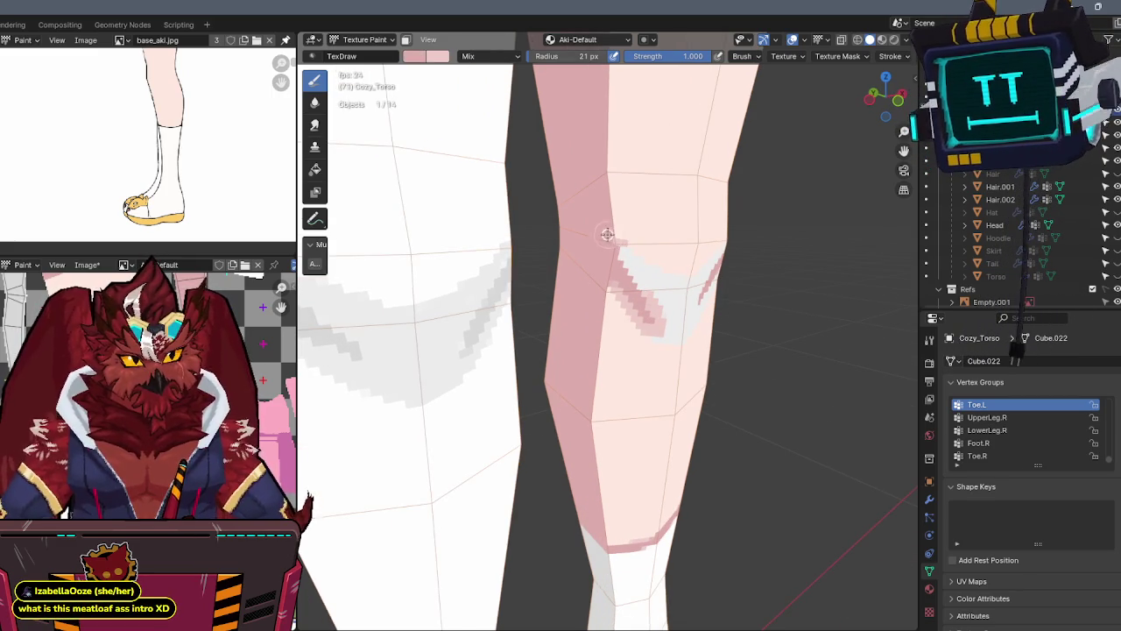
pyautogui.moveTo(607, 232)
pyautogui.mouseDown(button='middle')
pyautogui.moveTo(649, 242)
pyautogui.moveTo(616, 231)
pyautogui.moveTo(584, 239)
pyautogui.moveTo(603, 235)
pyautogui.mouseUp(button='middle')
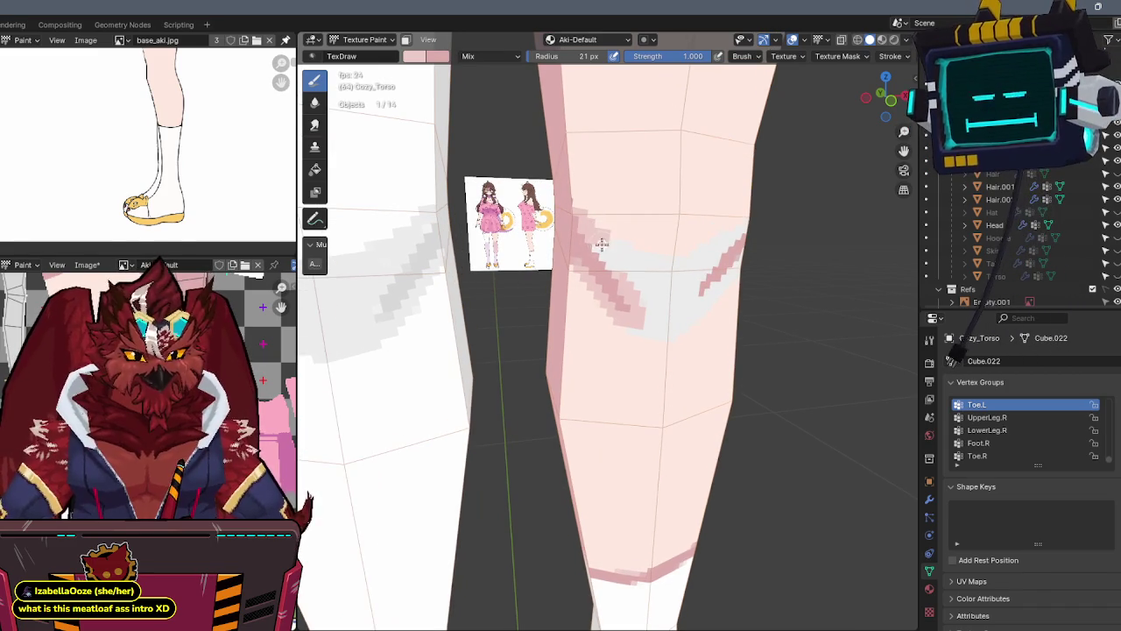
pyautogui.moveTo(627, 248); pyautogui.dragTo(621, 201, button='middle')
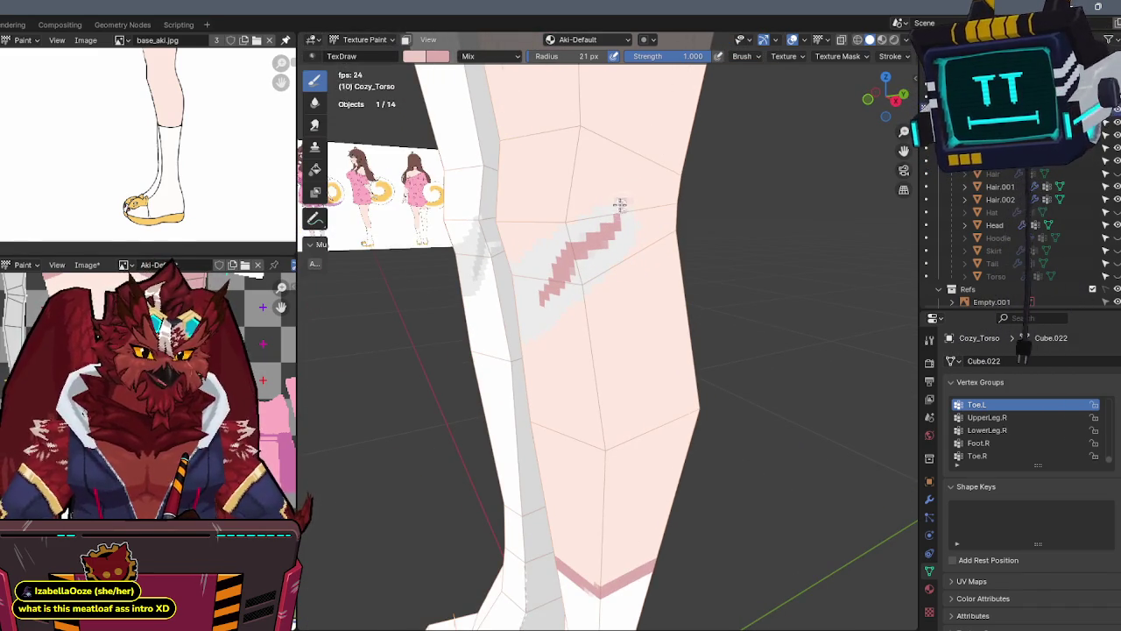
pyautogui.moveTo(622, 204); pyautogui.dragTo(606, 217)
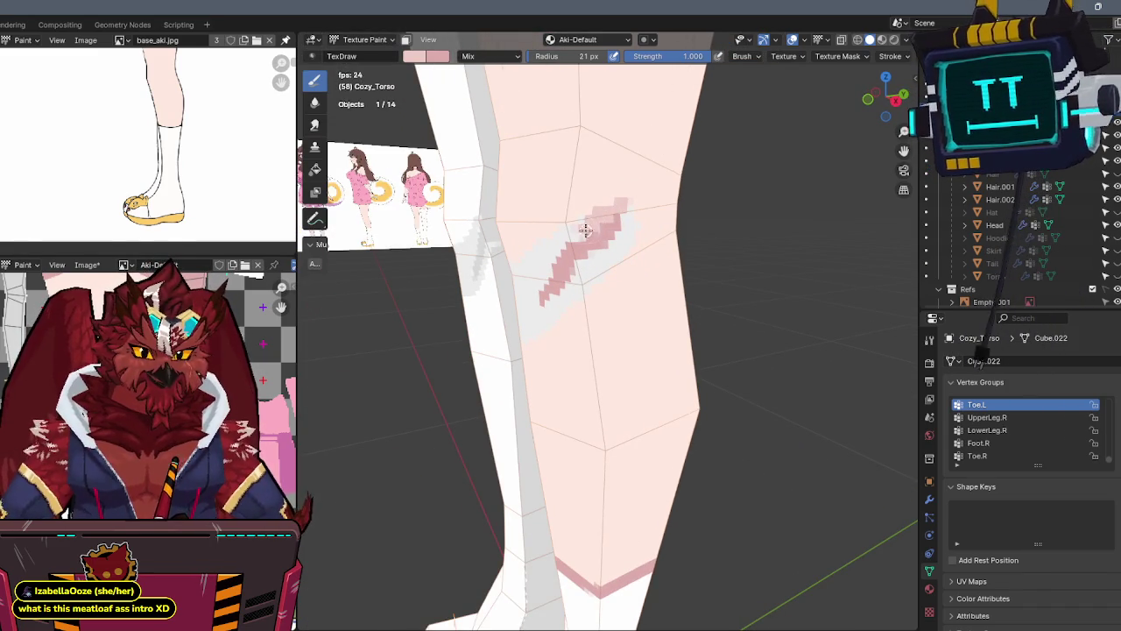
# Deepen the knee patch into darker pink crease shading
pyautogui.moveTo(582, 226)
pyautogui.mouseDown(button='middle')
pyautogui.moveTo(613, 201)
pyautogui.moveTo(613, 221)
pyautogui.mouseUp(button='middle')
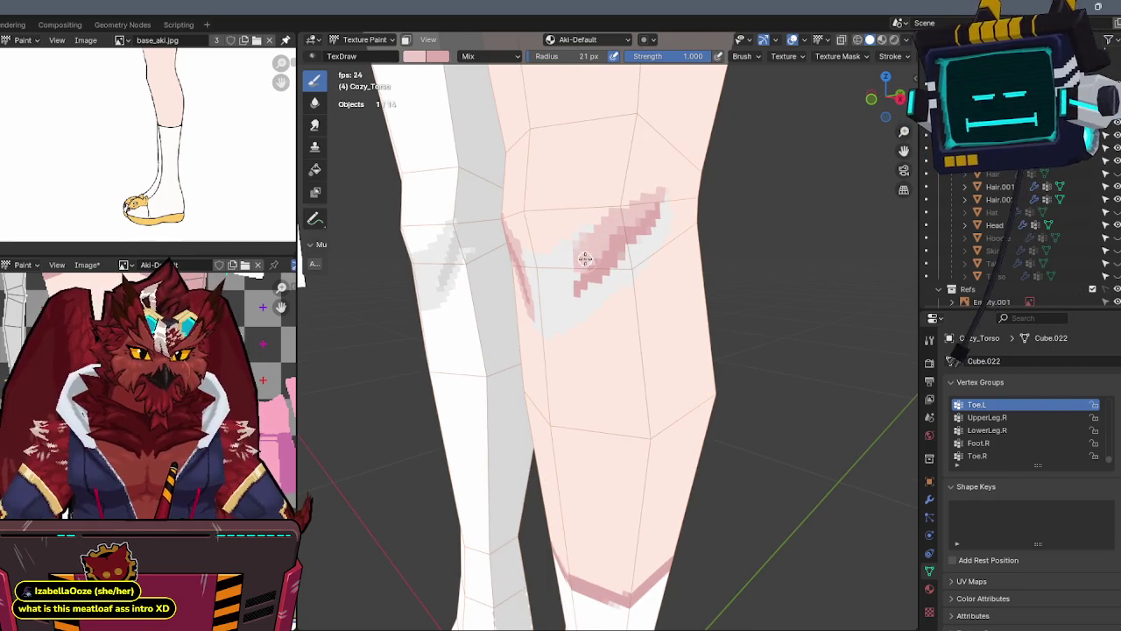
pyautogui.moveTo(576, 238)
pyautogui.mouseDown(button='middle')
pyautogui.moveTo(614, 233)
pyautogui.moveTo(601, 245)
pyautogui.mouseUp(button='middle')
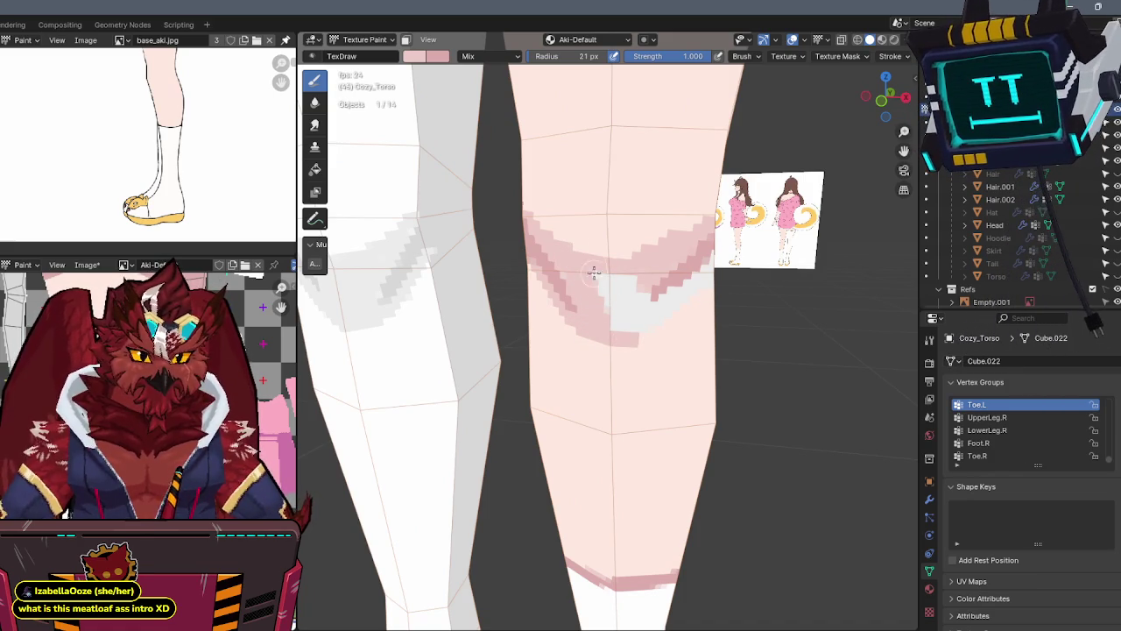
pyautogui.moveTo(606, 302); pyautogui.dragTo(618, 205, button='middle')
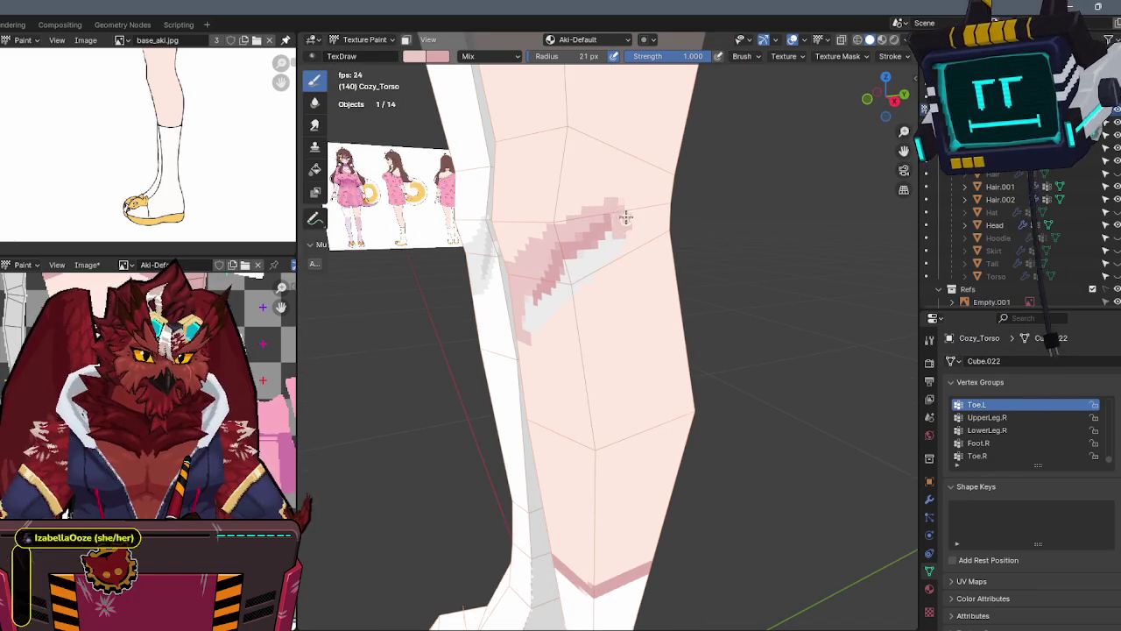
pyautogui.moveTo(622, 228); pyautogui.dragTo(608, 241, button='middle')
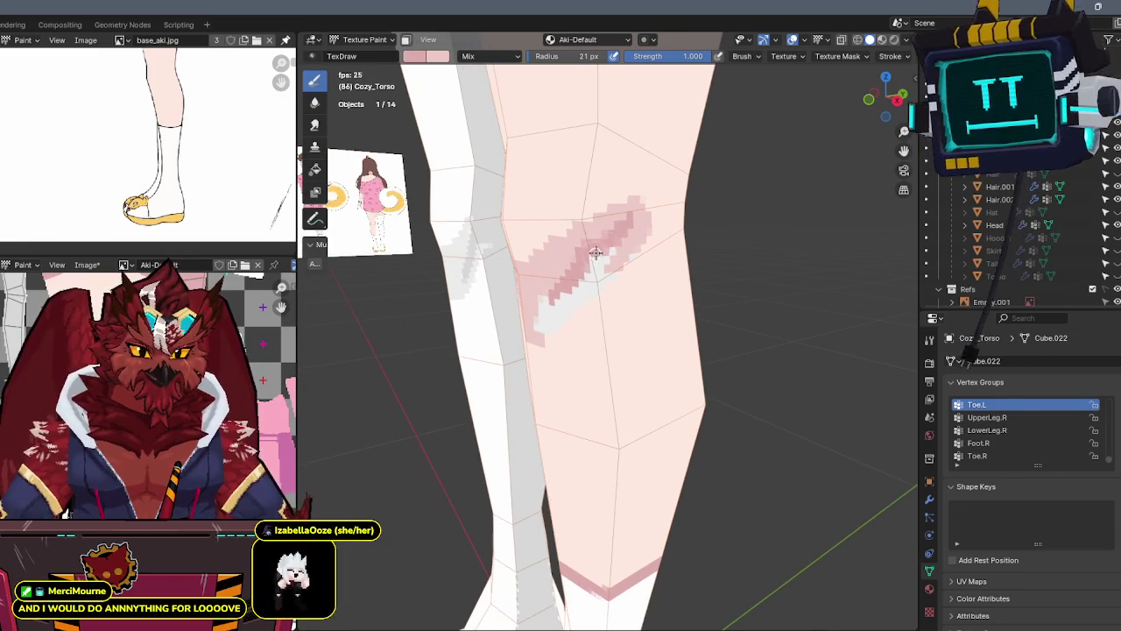
pyautogui.moveTo(583, 292); pyautogui.dragTo(603, 282, button='middle')
pyautogui.moveTo(593, 290); pyautogui.dragTo(555, 319)
# Switch back to Object Mode to view the whole outfit
pyautogui.moveTo(595, 279)
pyautogui.mouseDown(button='middle')
pyautogui.moveTo(633, 233)
pyautogui.moveTo(663, 220)
pyautogui.moveTo(634, 269)
pyautogui.moveTo(593, 298)
pyautogui.moveTo(630, 290)
pyautogui.moveTo(581, 320)
pyautogui.mouseUp(button='middle')
pyautogui.scroll(1, 634, 269)
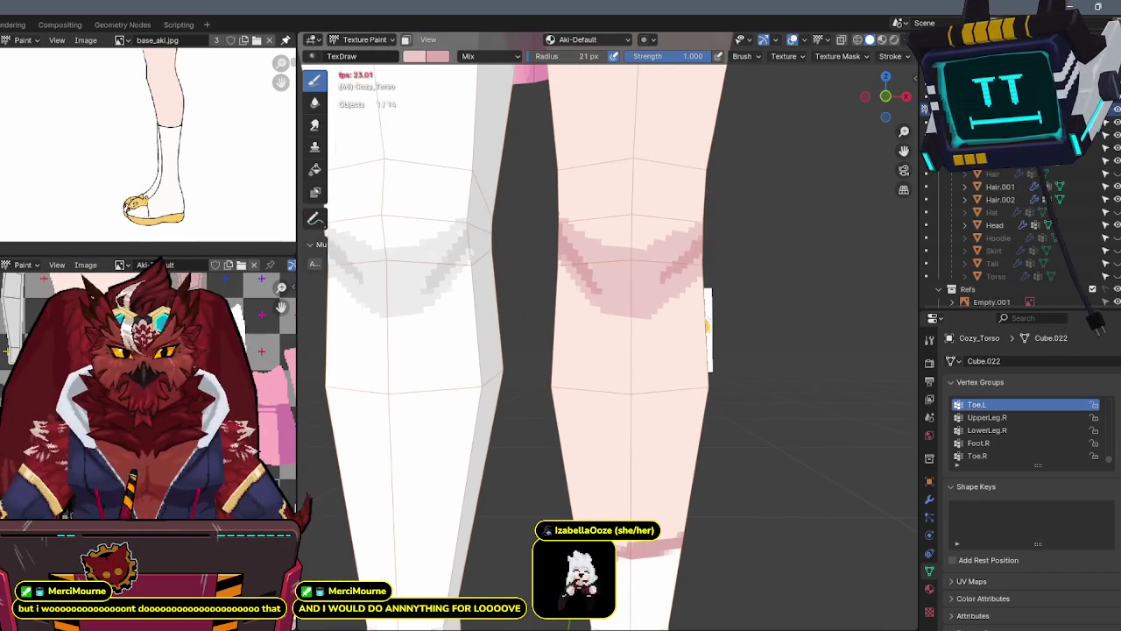
pyautogui.scroll(-2, 670, 231)
pyautogui.moveTo(665, 245)
pyautogui.mouseDown(button='middle')
pyautogui.moveTo(578, 263)
pyautogui.moveTo(578, 272)
pyautogui.moveTo(621, 251)
pyautogui.moveTo(645, 280)
pyautogui.moveTo(663, 268)
pyautogui.moveTo(668, 302)
pyautogui.moveTo(669, 274)
pyautogui.mouseUp(button='middle')
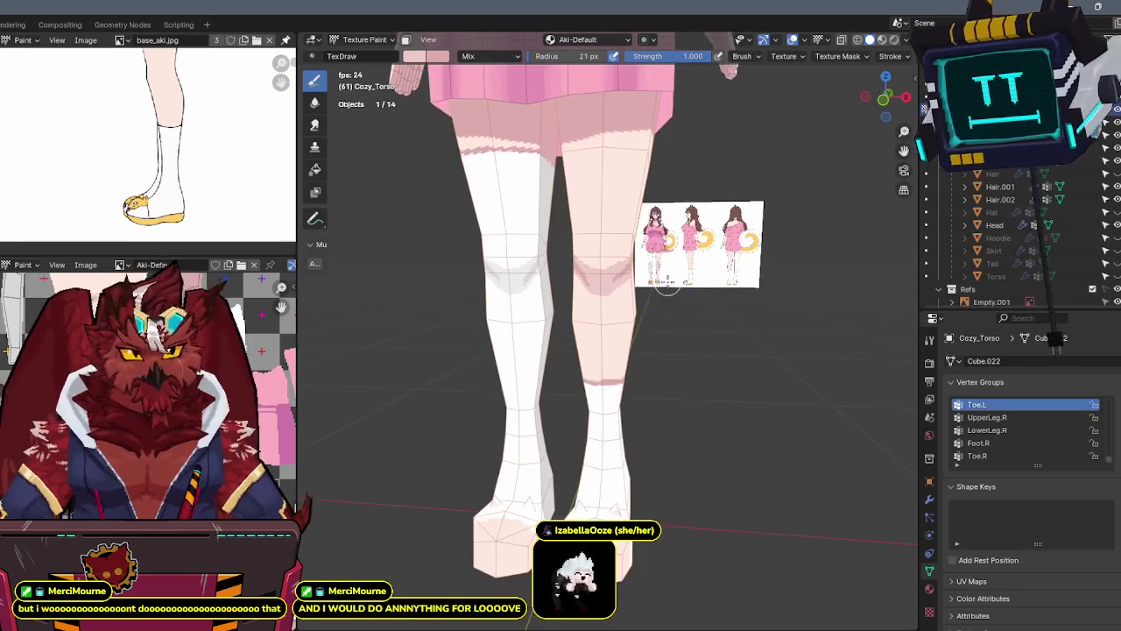
pyautogui.hotkey('ctrl', 'Tab')
pyautogui.click(545, 275)
pyautogui.moveTo(544, 275)
pyautogui.mouseDown(button='middle')
pyautogui.moveTo(613, 289)
pyautogui.moveTo(668, 318)
pyautogui.moveTo(653, 318)
pyautogui.moveTo(636, 279)
pyautogui.mouseUp(button='middle')
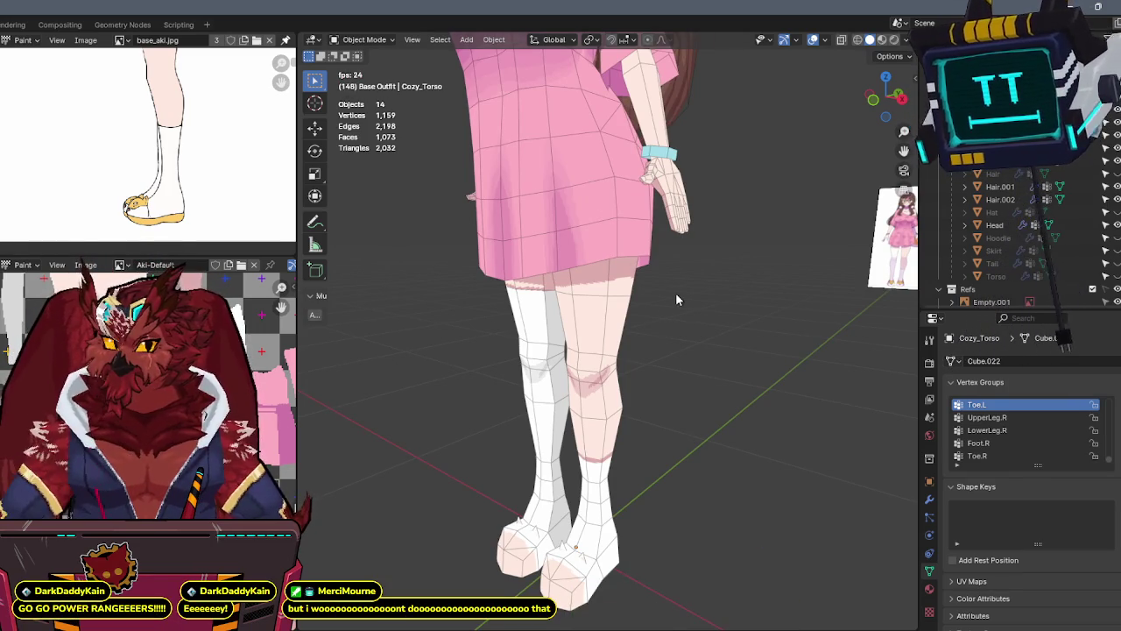
# Orbit around the model, snap to front ortho, and zoom in on the feet and fox-face slippers reference
pyautogui.moveTo(708, 373)
pyautogui.mouseDown(button='middle')
pyautogui.moveTo(554, 363)
pyautogui.moveTo(659, 385)
pyautogui.moveTo(678, 417)
pyautogui.moveTo(673, 388)
pyautogui.moveTo(707, 391)
pyautogui.moveTo(696, 353)
pyautogui.moveTo(749, 368)
pyautogui.mouseUp(button='middle')
pyautogui.scroll(-3, 749, 368)
pyautogui.moveTo(652, 428)
pyautogui.keyDown('shift'); pyautogui.mouseDown(button='middle')
pyautogui.moveTo(578, 222)
pyautogui.moveTo(585, 280)
pyautogui.mouseUp(button='middle'); pyautogui.keyUp('shift')
pyautogui.press('KP_1')
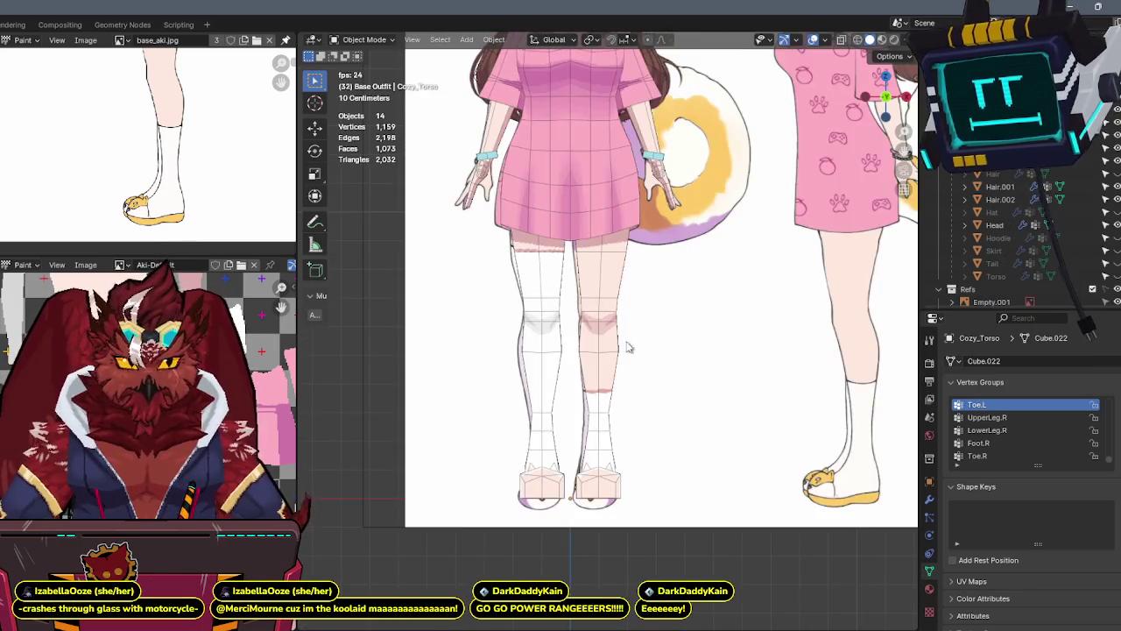
pyautogui.scroll(2, 640, 312)
pyautogui.scroll(2, 627, 313)
pyautogui.moveTo(610, 370)
pyautogui.mouseDown(button='middle')
pyautogui.moveTo(726, 305)
pyautogui.moveTo(685, 345)
pyautogui.moveTo(758, 338)
pyautogui.mouseUp(button='middle')
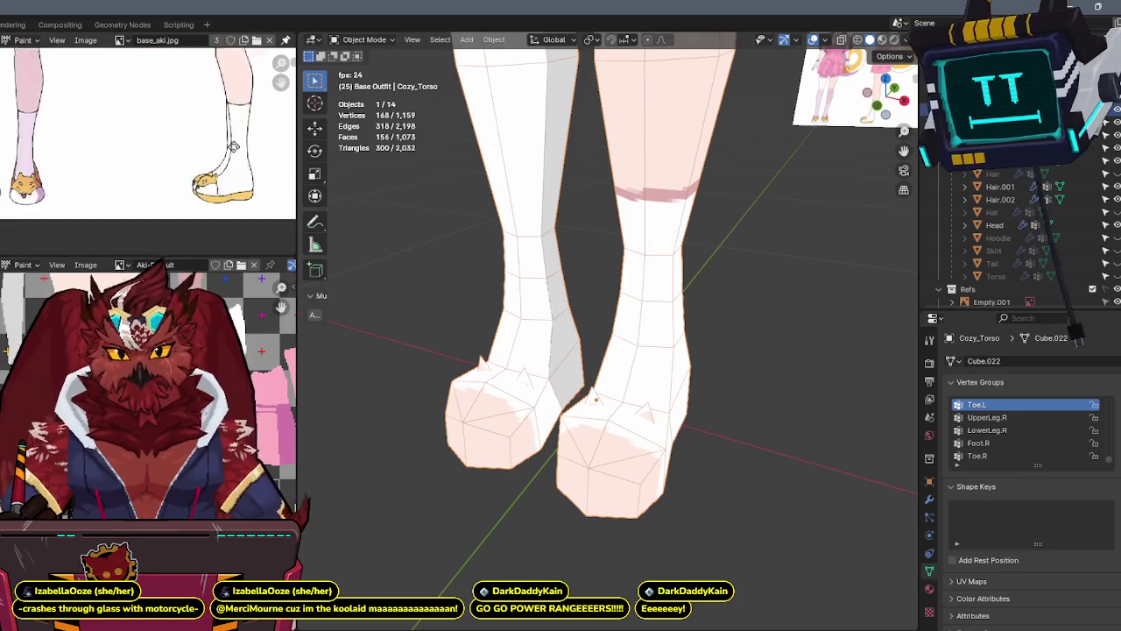
pyautogui.scroll(2, 175, 162)
pyautogui.scroll(2, 175, 162)
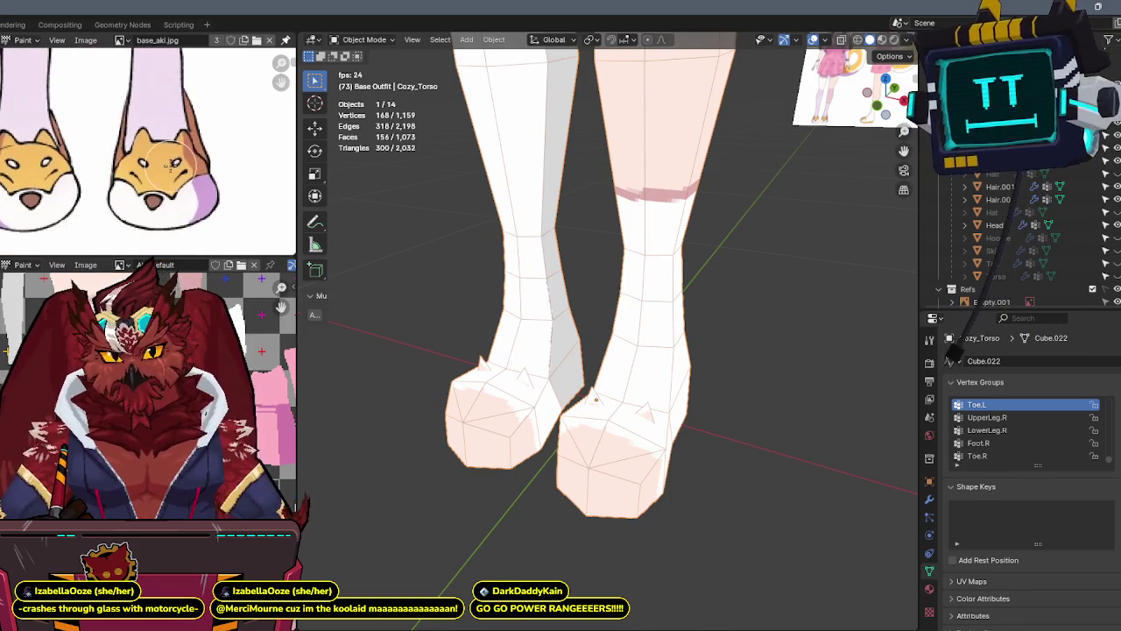
pyautogui.moveTo(540, 344)
pyautogui.mouseDown(button='middle')
pyautogui.moveTo(608, 388)
pyautogui.moveTo(581, 333)
pyautogui.mouseUp(button='middle')
# Back in Texture Paint in a side view, whiten the pink patch and paint an orange band along the sole
pyautogui.hotkey('ctrl', 'Tab')
pyautogui.click(681, 312)
pyautogui.scroll(2, 669, 308)
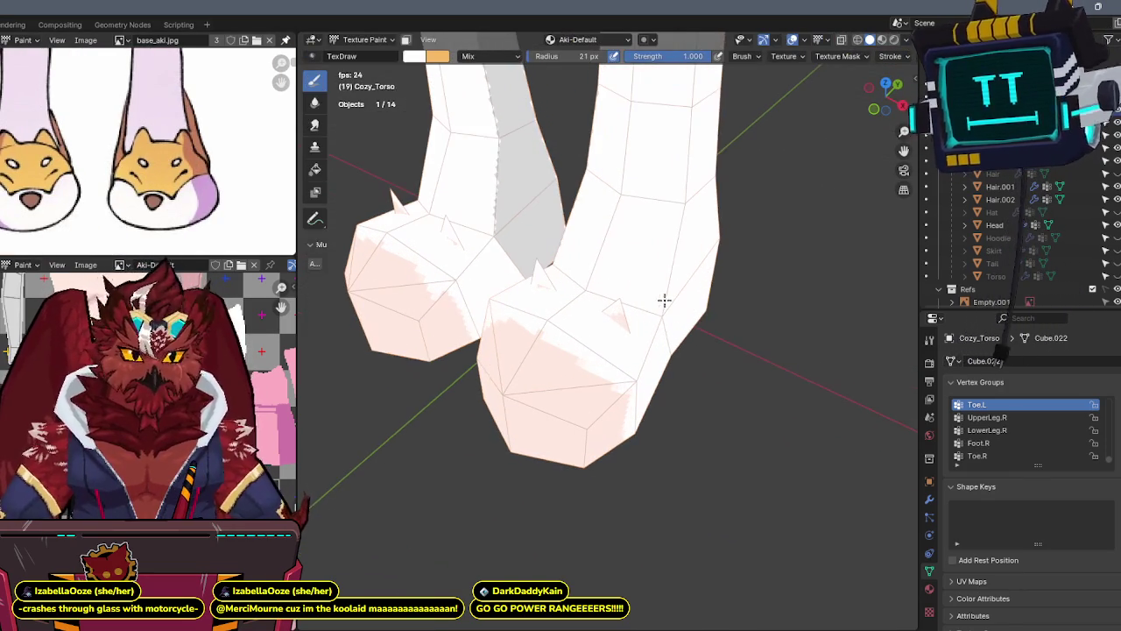
pyautogui.moveTo(605, 300); pyautogui.dragTo(456, 289, button='middle')
pyautogui.moveTo(251, 170); pyautogui.dragTo(17, 191, button='middle')
pyautogui.moveTo(521, 257)
pyautogui.mouseDown(button='middle')
pyautogui.moveTo(628, 271)
pyautogui.moveTo(623, 247)
pyautogui.moveTo(692, 210)
pyautogui.mouseUp(button='middle')
pyautogui.press('KP_3')
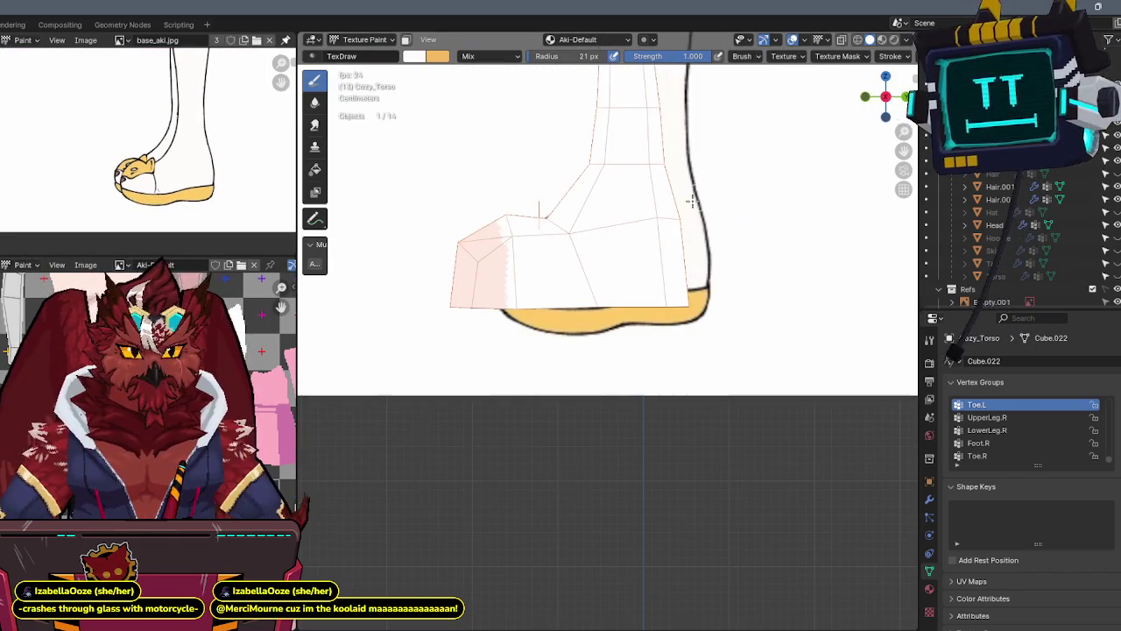
pyautogui.moveTo(515, 279)
pyautogui.mouseDown()
pyautogui.moveTo(459, 258)
pyautogui.moveTo(520, 257)
pyautogui.mouseUp()
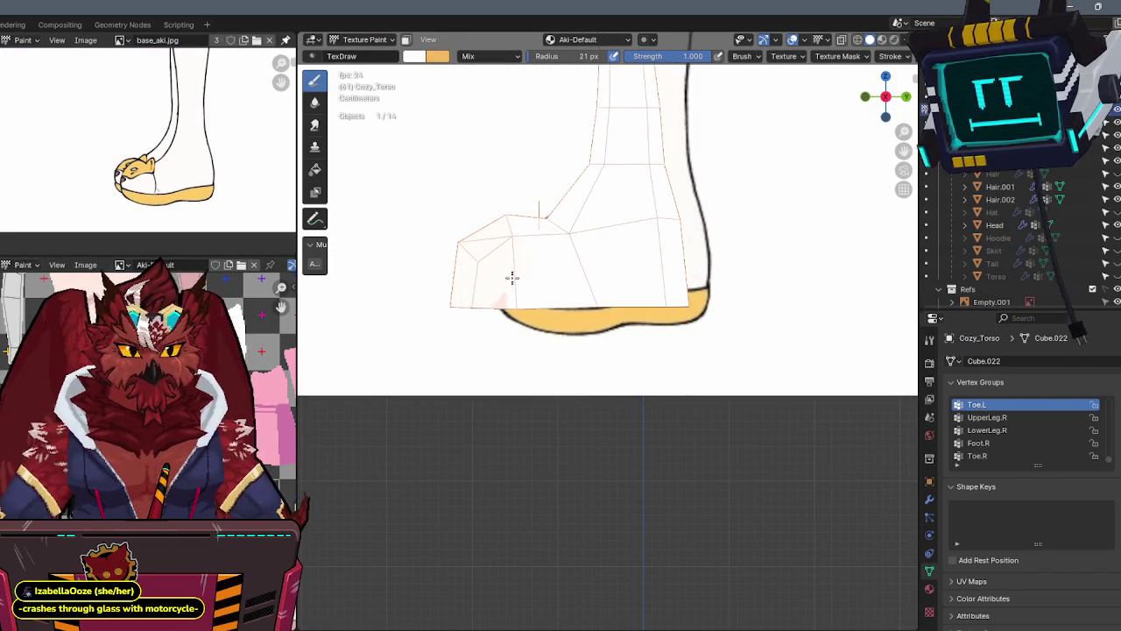
pyautogui.press('x')
pyautogui.moveTo(423, 291); pyautogui.dragTo(693, 296)
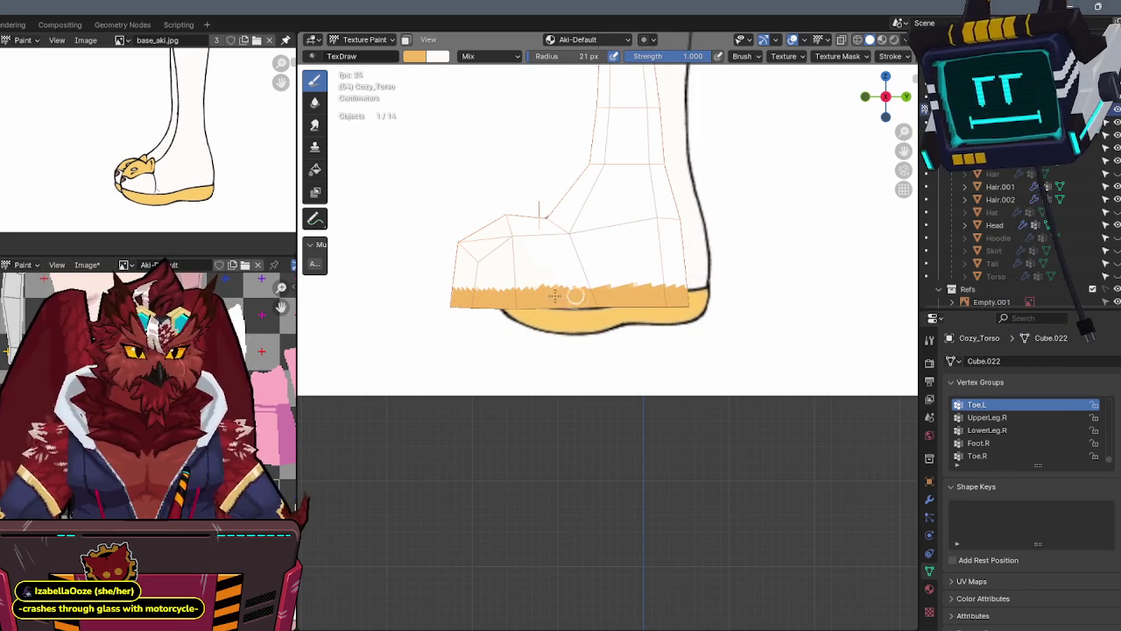
pyautogui.moveTo(740, 291); pyautogui.dragTo(394, 284)
# From the front, paint white over the remaining pink on both slippers' bottoms
pyautogui.moveTo(487, 252)
pyautogui.mouseDown(button='middle')
pyautogui.moveTo(508, 218)
pyautogui.moveTo(656, 233)
pyautogui.moveTo(695, 288)
pyautogui.moveTo(684, 283)
pyautogui.moveTo(668, 306)
pyautogui.mouseUp(button='middle')
pyautogui.scroll(4, 696, 288)
pyautogui.press('x')
pyautogui.moveTo(668, 306)
pyautogui.mouseDown()
pyautogui.moveTo(638, 348)
pyautogui.moveTo(719, 304)
pyautogui.moveTo(641, 368)
pyautogui.moveTo(675, 288)
pyautogui.mouseUp()
pyautogui.moveTo(675, 289)
pyautogui.mouseDown(button='middle')
pyautogui.moveTo(701, 295)
pyautogui.moveTo(639, 393)
pyautogui.mouseUp(button='middle')
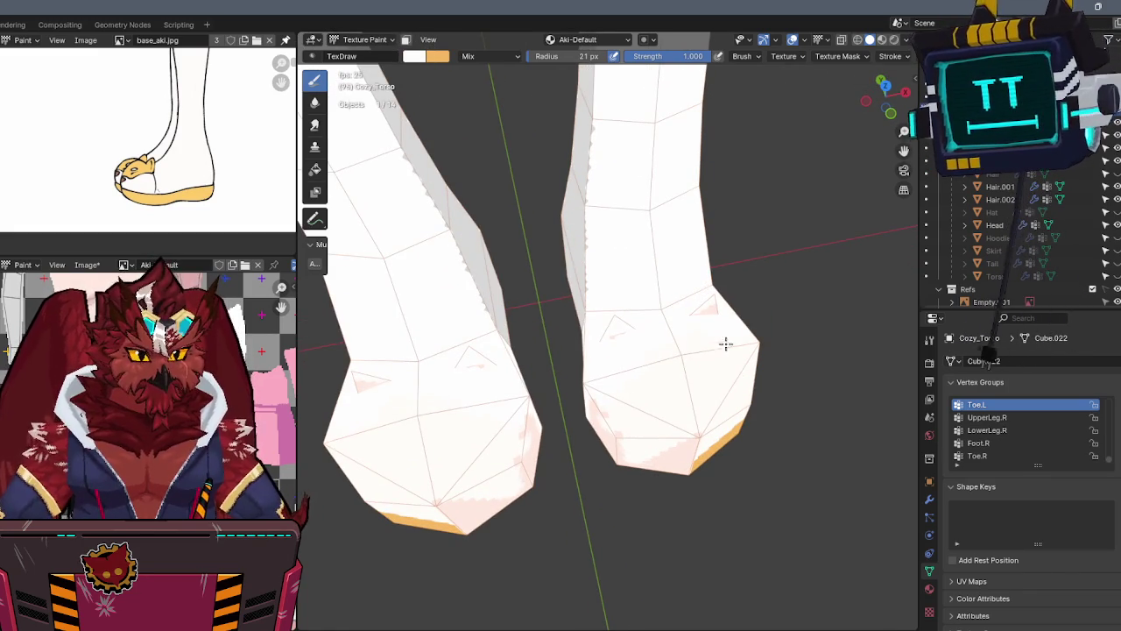
pyautogui.moveTo(769, 327)
pyautogui.mouseDown(button='middle')
pyautogui.moveTo(726, 300)
pyautogui.moveTo(706, 234)
pyautogui.mouseUp(button='middle')
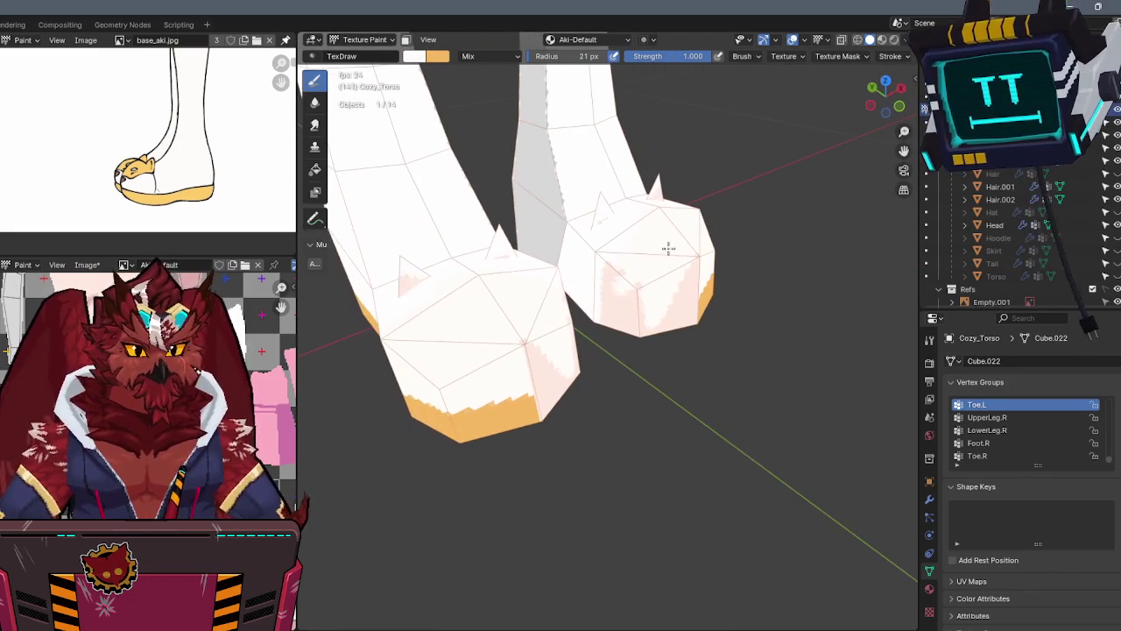
pyautogui.press('KP_1')
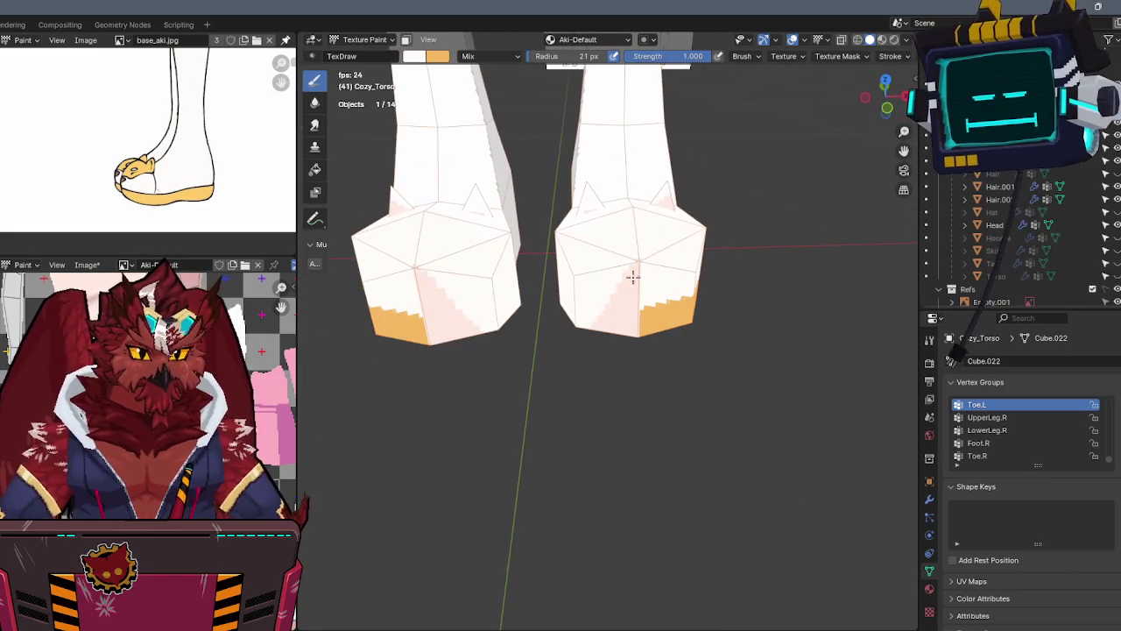
pyautogui.moveTo(632, 284); pyautogui.dragTo(625, 316)
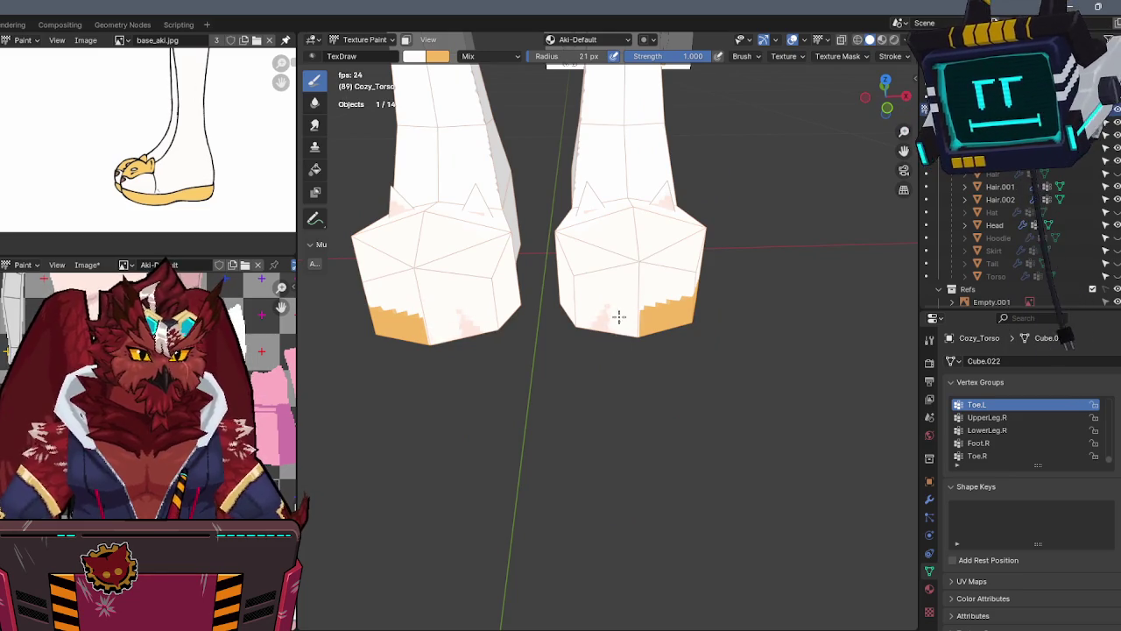
# Clear the face selection in Edit Mode, then fill both slipper soles with an orange band
pyautogui.moveTo(582, 331)
pyautogui.mouseDown(button='middle')
pyautogui.moveTo(663, 213)
pyautogui.moveTo(731, 195)
pyautogui.mouseUp(button='middle')
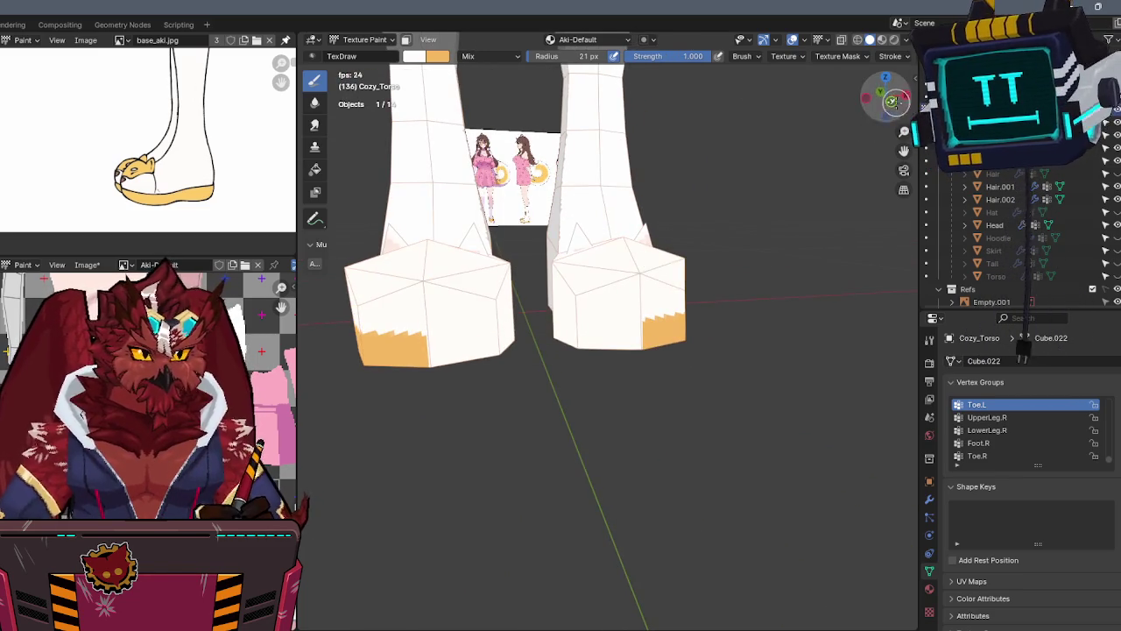
pyautogui.press('KP_1')
pyautogui.moveTo(552, 302)
pyautogui.mouseDown()
pyautogui.moveTo(604, 306)
pyautogui.moveTo(574, 315)
pyautogui.mouseUp()
pyautogui.moveTo(612, 298); pyautogui.dragTo(663, 288, button='middle')
pyautogui.press('Tab')
pyautogui.hotkey('alt', 'a')
pyautogui.press('Tab')
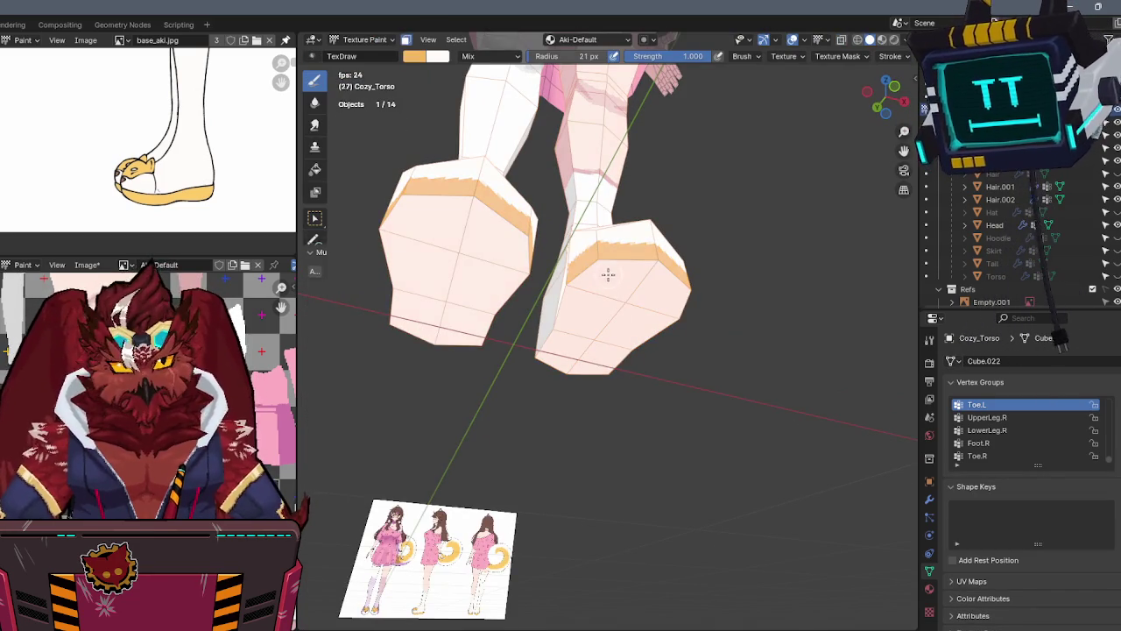
pyautogui.moveTo(602, 264); pyautogui.dragTo(624, 375)
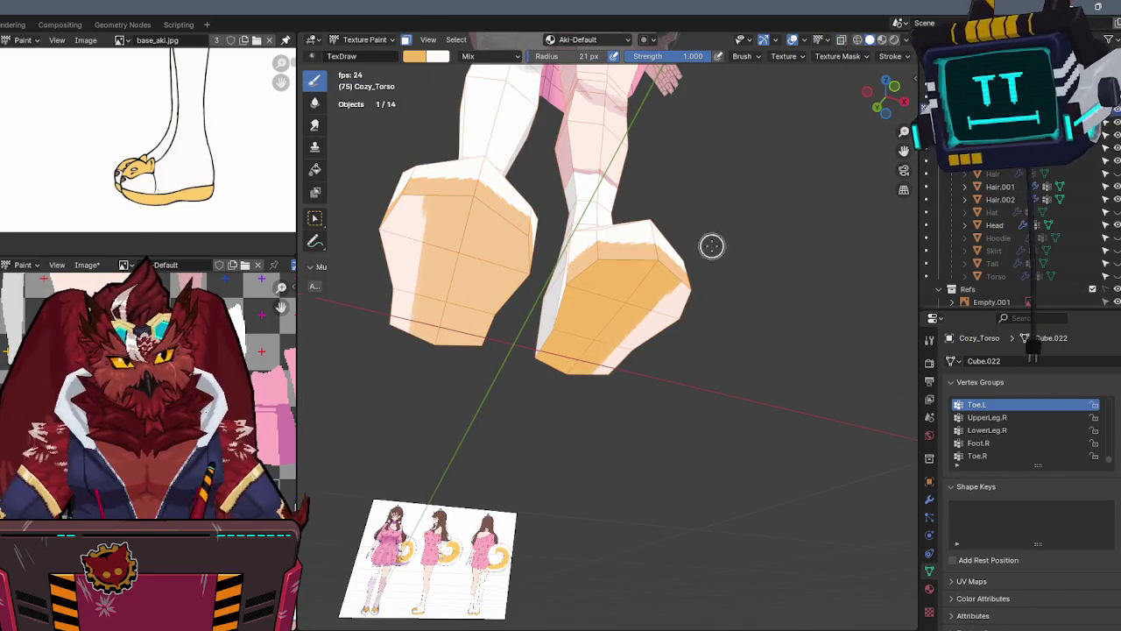
# Show the body mesh's modifier settings and put the mesh into Edit Mode
pyautogui.moveTo(623, 375); pyautogui.dragTo(700, 298, button='middle')
pyautogui.scroll(2, 713, 301)
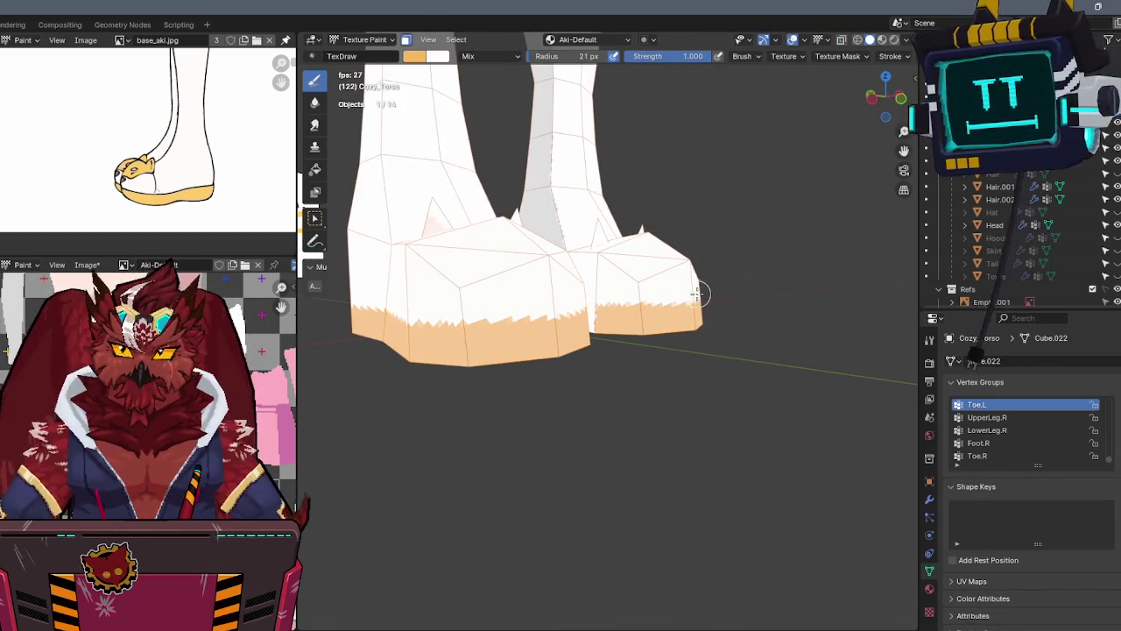
pyautogui.moveTo(695, 277)
pyautogui.mouseDown(button='middle')
pyautogui.moveTo(625, 301)
pyautogui.moveTo(613, 274)
pyautogui.moveTo(593, 271)
pyautogui.moveTo(675, 267)
pyautogui.mouseUp(button='middle')
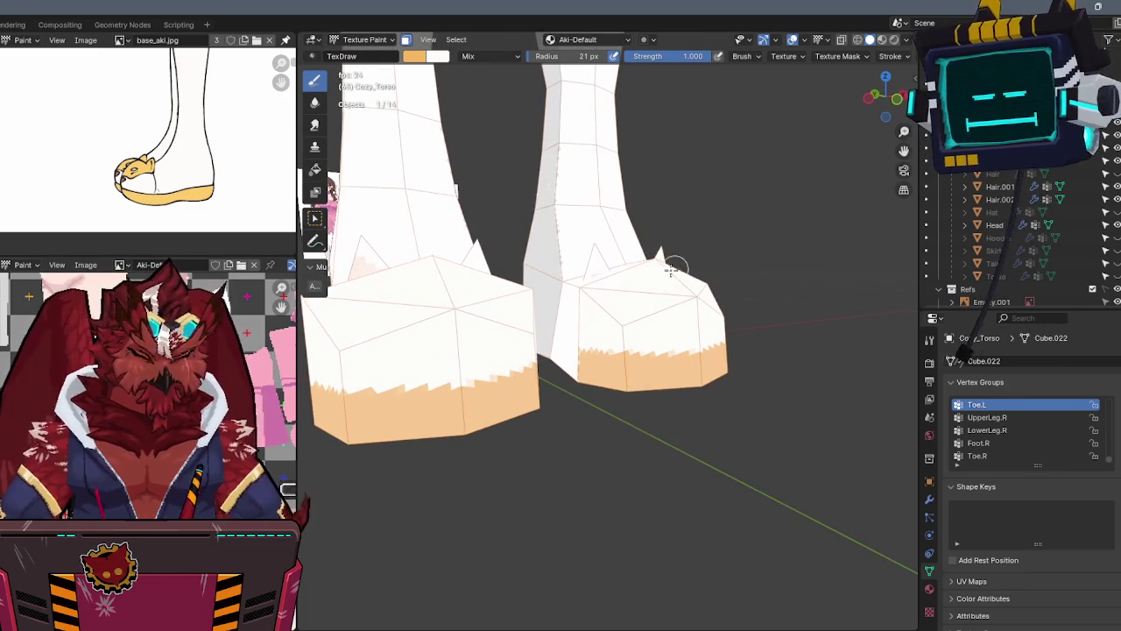
pyautogui.click(930, 499)
pyautogui.moveTo(729, 380)
pyautogui.mouseDown(button='middle')
pyautogui.moveTo(608, 303)
pyautogui.moveTo(611, 313)
pyautogui.moveTo(465, 325)
pyautogui.mouseUp(button='middle')
pyautogui.press('Tab')
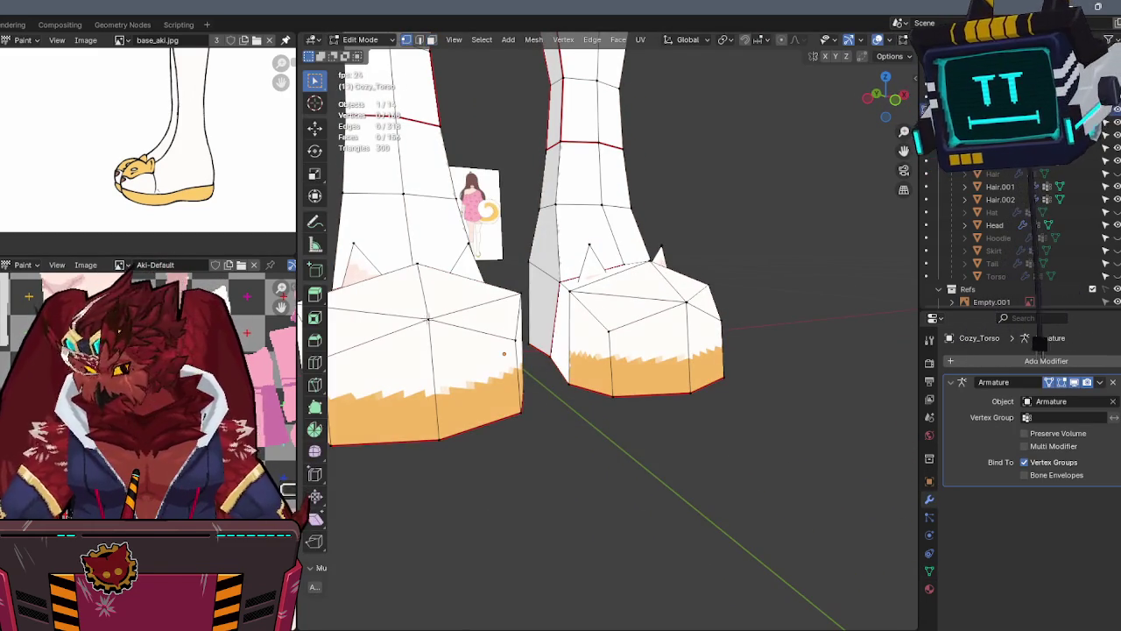
# In vertex select mode, select the left foot with L and hide it with H
pyautogui.press('1')
pyautogui.press('l')
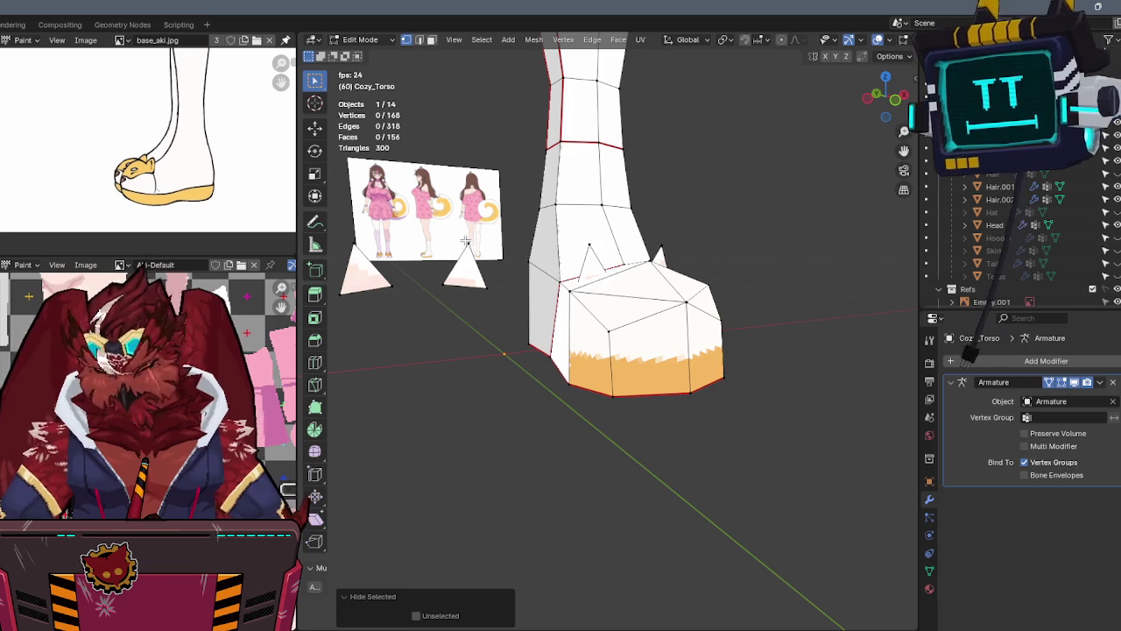
pyautogui.click(463, 251)
pyautogui.press('h')
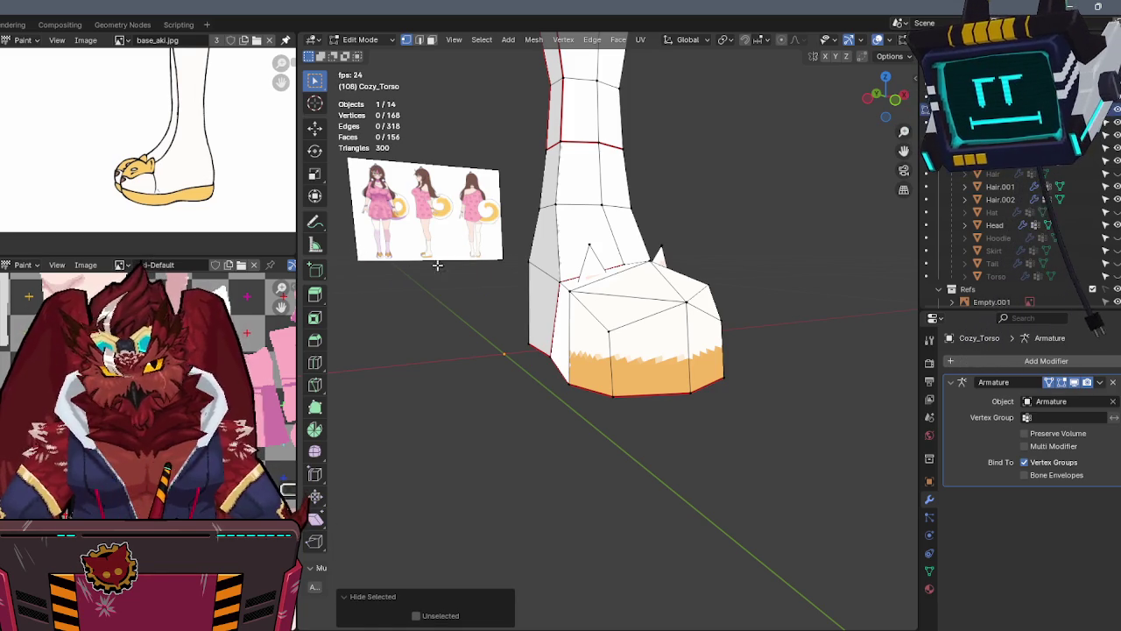
pyautogui.moveTo(358, 249); pyautogui.dragTo(579, 274, button='middle')
# Return to Texture Paint in a side ortho view and extend orange paint along the foot's sole edge
pyautogui.hotkey('ctrl', 'Tab')
pyautogui.click(684, 234)
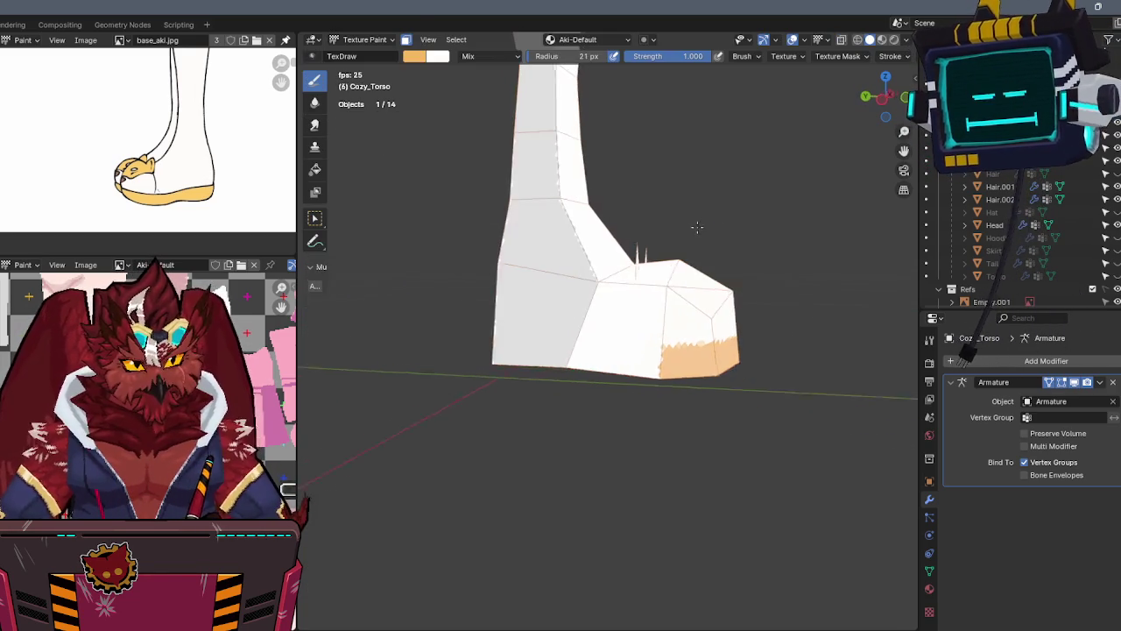
pyautogui.press('ctrl+KP_3')
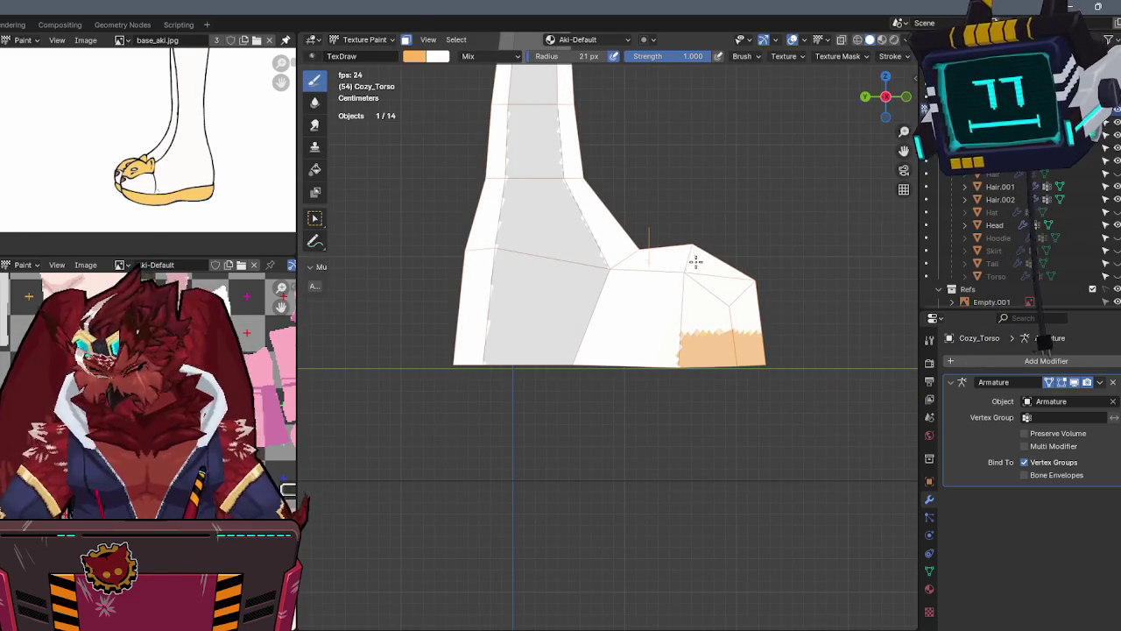
pyautogui.moveTo(685, 341)
pyautogui.mouseDown()
pyautogui.moveTo(500, 348)
pyautogui.moveTo(621, 366)
pyautogui.moveTo(465, 350)
pyautogui.moveTo(495, 352)
pyautogui.mouseUp()
pyautogui.moveTo(731, 327)
pyautogui.mouseDown(button='middle')
pyautogui.moveTo(701, 282)
pyautogui.moveTo(586, 320)
pyautogui.moveTo(651, 351)
pyautogui.moveTo(660, 332)
pyautogui.moveTo(633, 323)
pyautogui.moveTo(624, 290)
pyautogui.mouseUp(button='middle')
pyautogui.moveTo(624, 290); pyautogui.dragTo(621, 301)
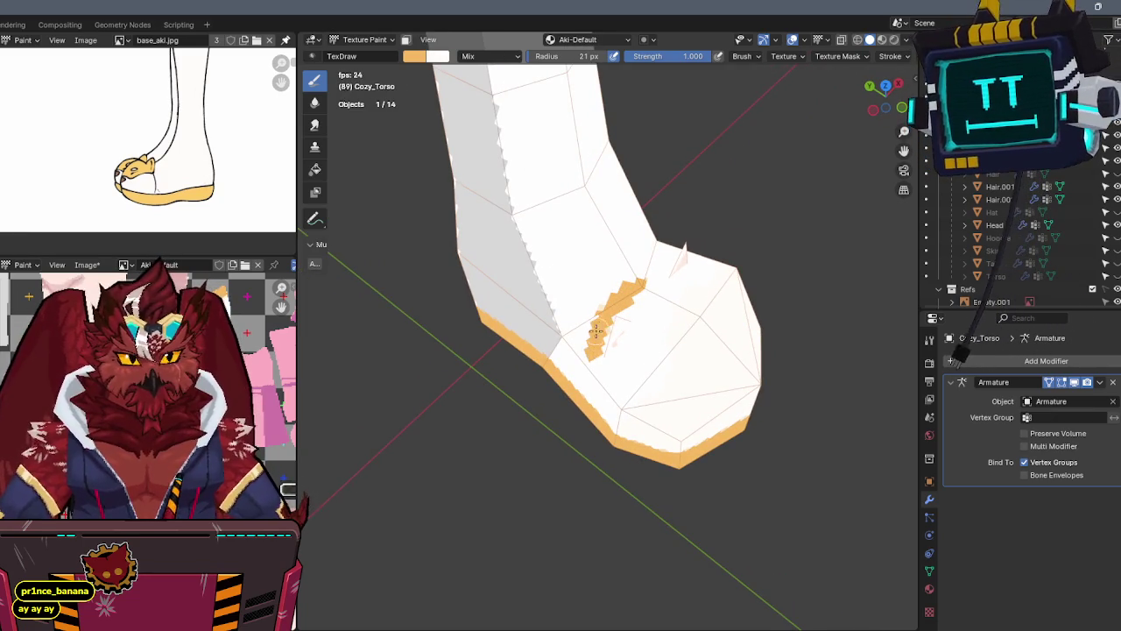
pyautogui.moveTo(595, 331); pyautogui.dragTo(614, 296, button='middle')
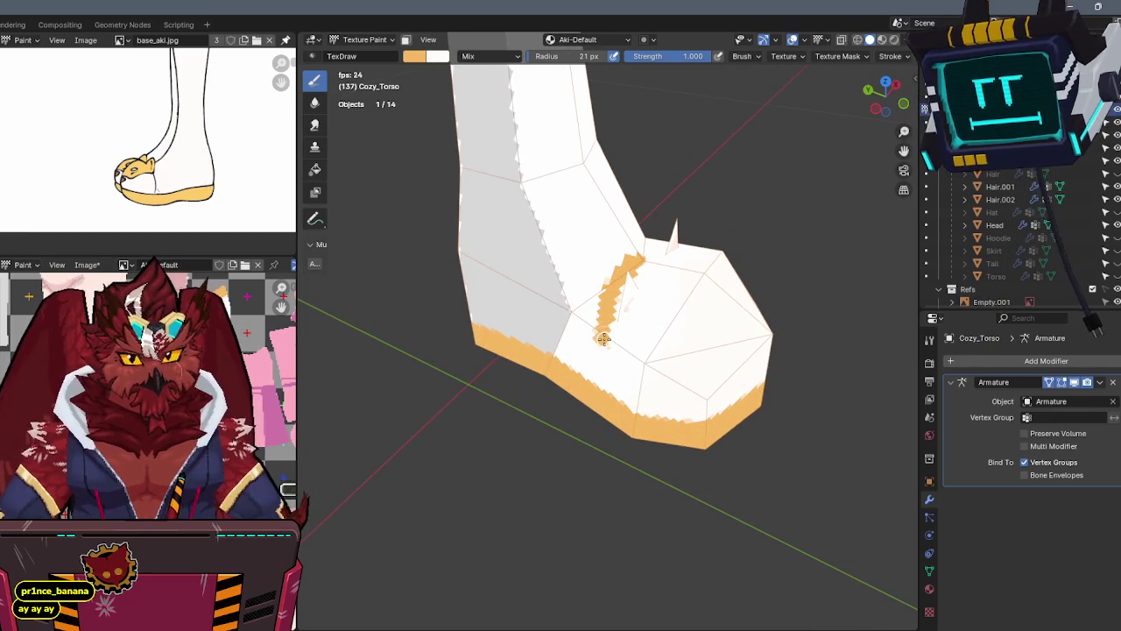
# Line up a front view over the fox-foot reference using X-ray and paint an orange stroke across the foot front
pyautogui.keyDown('alt'); pyautogui.moveTo(890, 165); pyautogui.dragTo(788, 158, button='middle'); pyautogui.keyUp('alt')
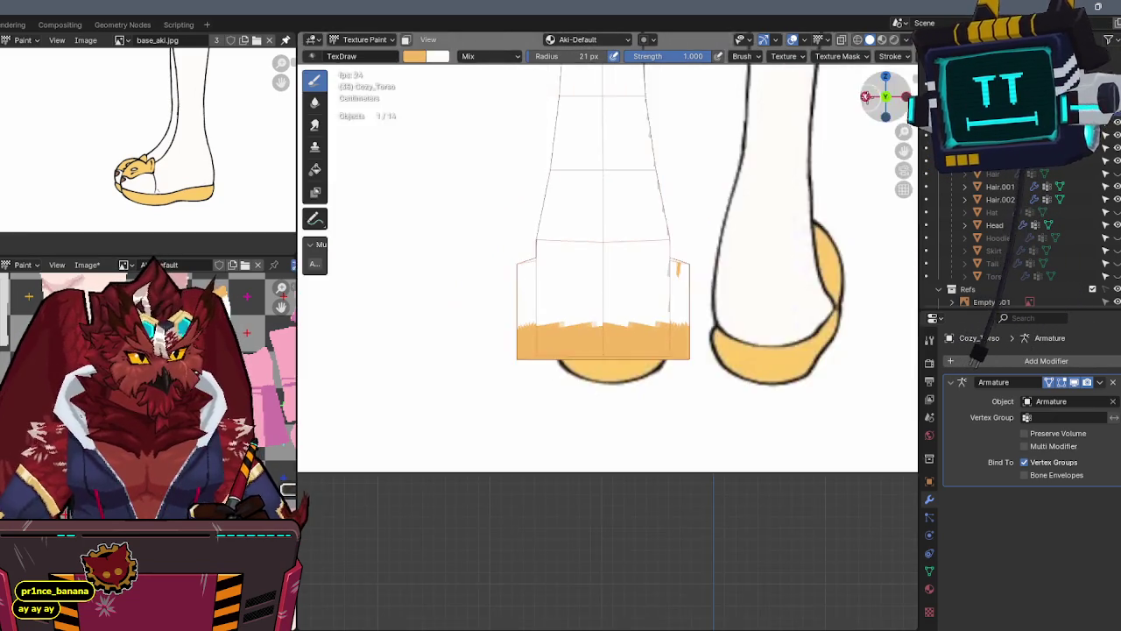
pyautogui.hotkey('alt', 'z')
pyautogui.hotkey('alt', 'z')
pyautogui.hotkey('alt', 'z')
pyautogui.hotkey('alt', 'z')
pyautogui.keyDown('alt'); pyautogui.moveTo(782, 138); pyautogui.dragTo(771, 154, button='middle'); pyautogui.keyUp('alt')
pyautogui.hotkey('alt', 'z')
pyautogui.scroll(1, 598, 321)
pyautogui.scroll(2, 598, 321)
pyautogui.moveTo(610, 326); pyautogui.dragTo(643, 340)
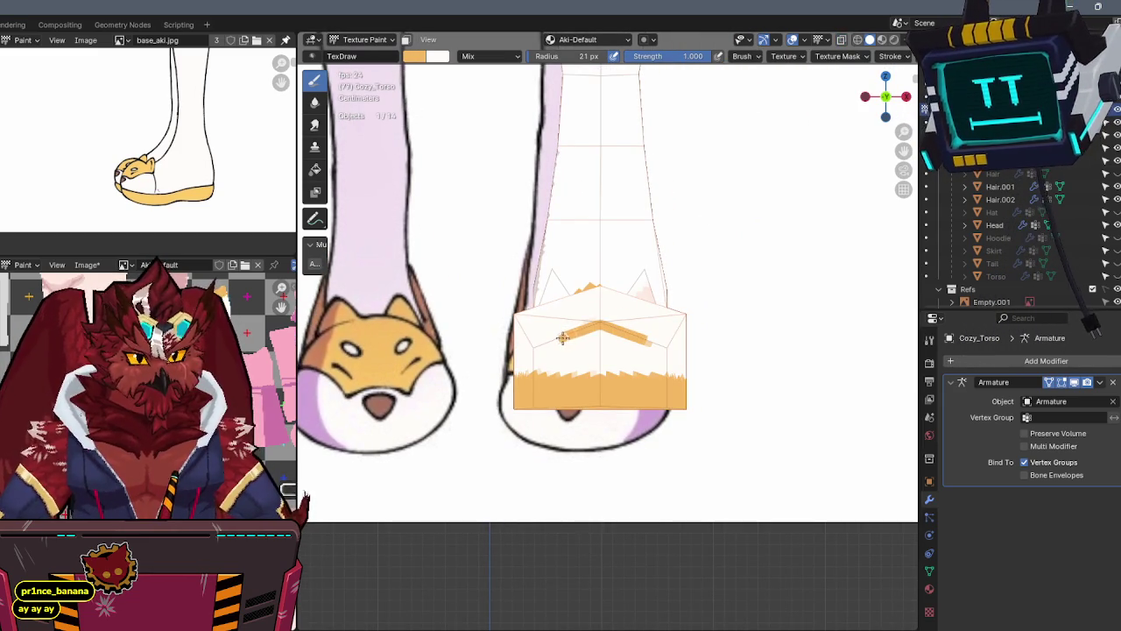
pyautogui.hotkey('alt', 'z')
# Paint curved orange outline strokes across the toe, joining band and patch into the fox-face shape
pyautogui.moveTo(561, 295)
pyautogui.mouseDown(button='middle')
pyautogui.moveTo(581, 318)
pyautogui.moveTo(595, 408)
pyautogui.mouseUp(button='middle')
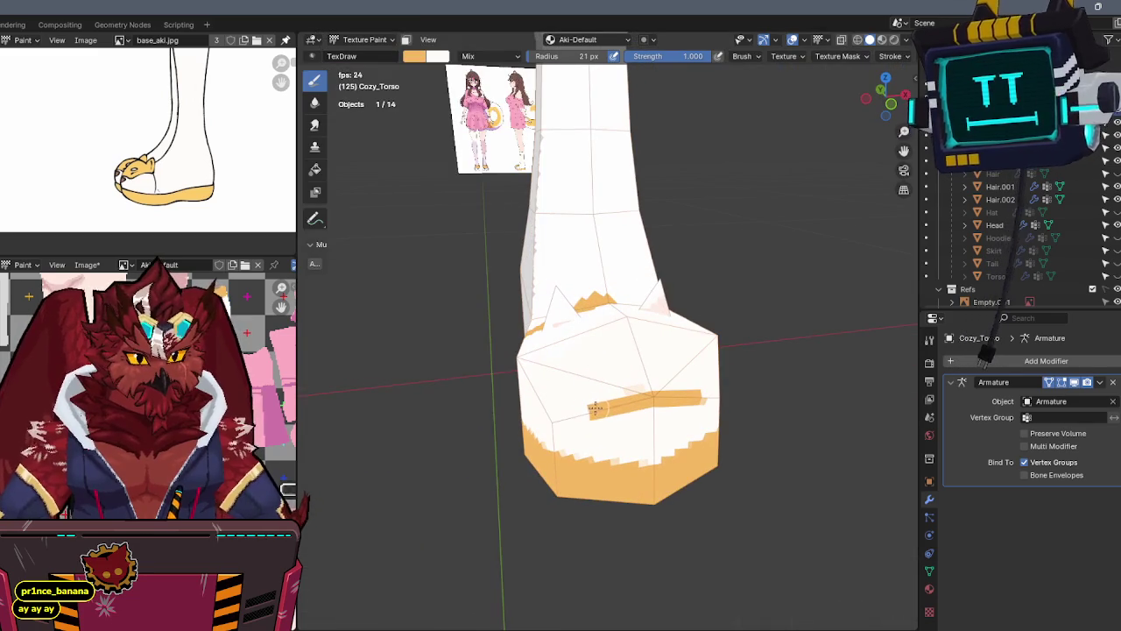
pyautogui.moveTo(595, 408); pyautogui.dragTo(557, 372)
pyautogui.moveTo(560, 368)
pyautogui.mouseDown(button='middle')
pyautogui.moveTo(649, 382)
pyautogui.moveTo(645, 358)
pyautogui.moveTo(705, 361)
pyautogui.mouseUp(button='middle')
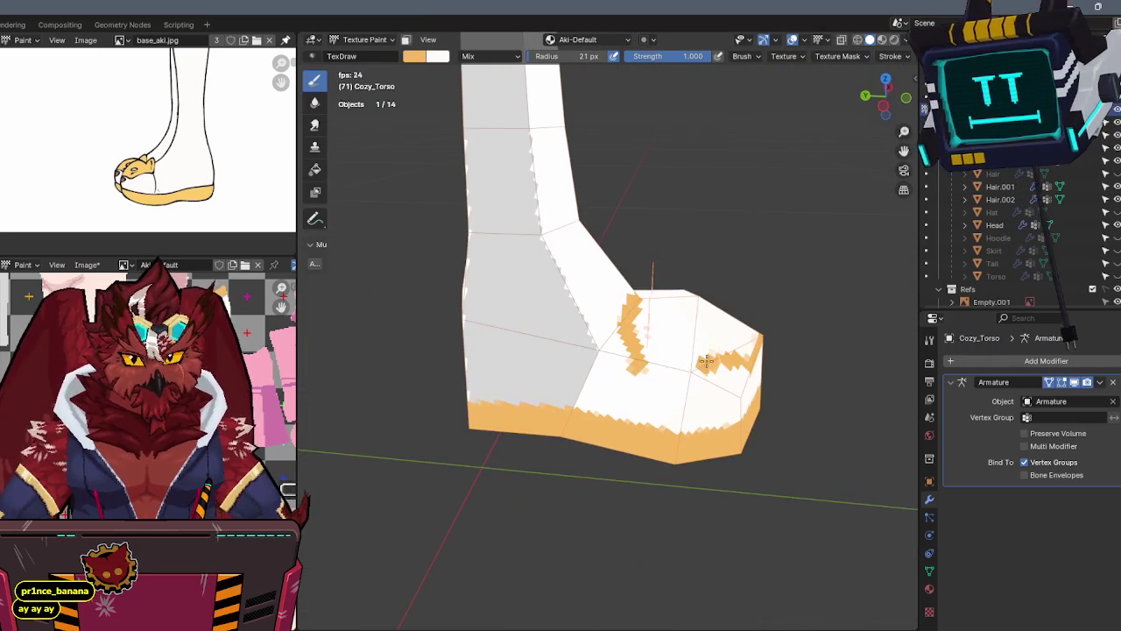
pyautogui.moveTo(698, 366); pyautogui.dragTo(630, 354)
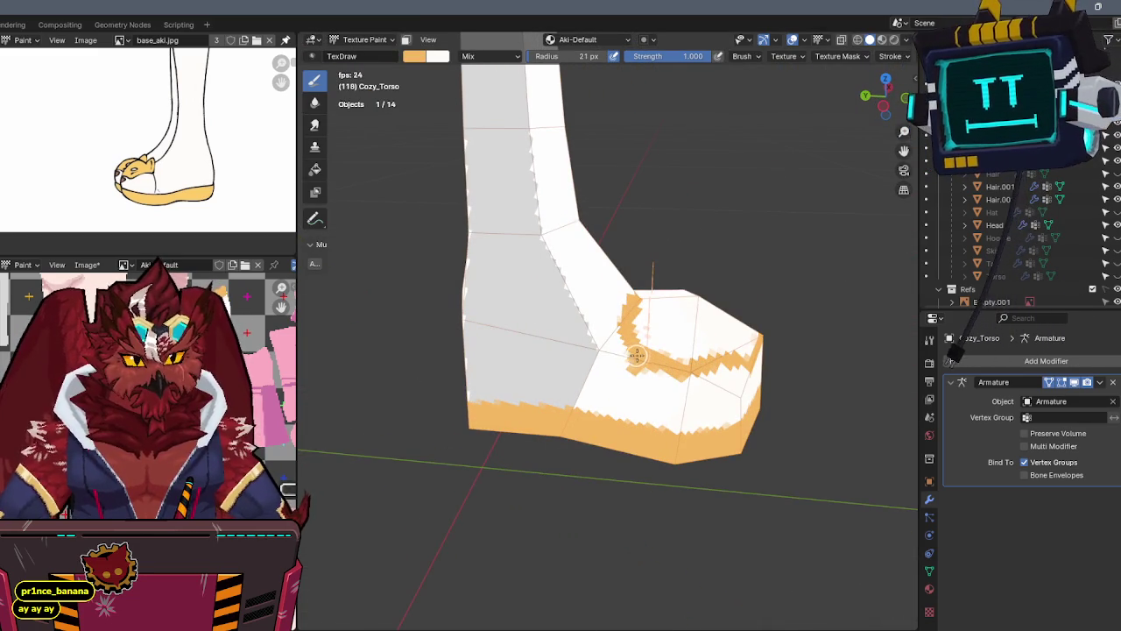
pyautogui.press('x')
pyautogui.moveTo(640, 383); pyautogui.dragTo(613, 381, button='middle')
pyautogui.press('x')
pyautogui.moveTo(613, 378)
pyautogui.mouseDown()
pyautogui.moveTo(617, 331)
pyautogui.moveTo(628, 345)
pyautogui.mouseUp()
pyautogui.moveTo(628, 346); pyautogui.dragTo(623, 377, button='middle')
pyautogui.moveTo(623, 377); pyautogui.dragTo(648, 337)
pyautogui.moveTo(648, 338)
pyautogui.mouseDown(button='middle')
pyautogui.moveTo(584, 301)
pyautogui.moveTo(583, 333)
pyautogui.moveTo(603, 313)
pyautogui.moveTo(580, 300)
pyautogui.mouseUp(button='middle')
# Touch up with white, then lay orange strokes across and down the top of the toe
pyautogui.press('x')
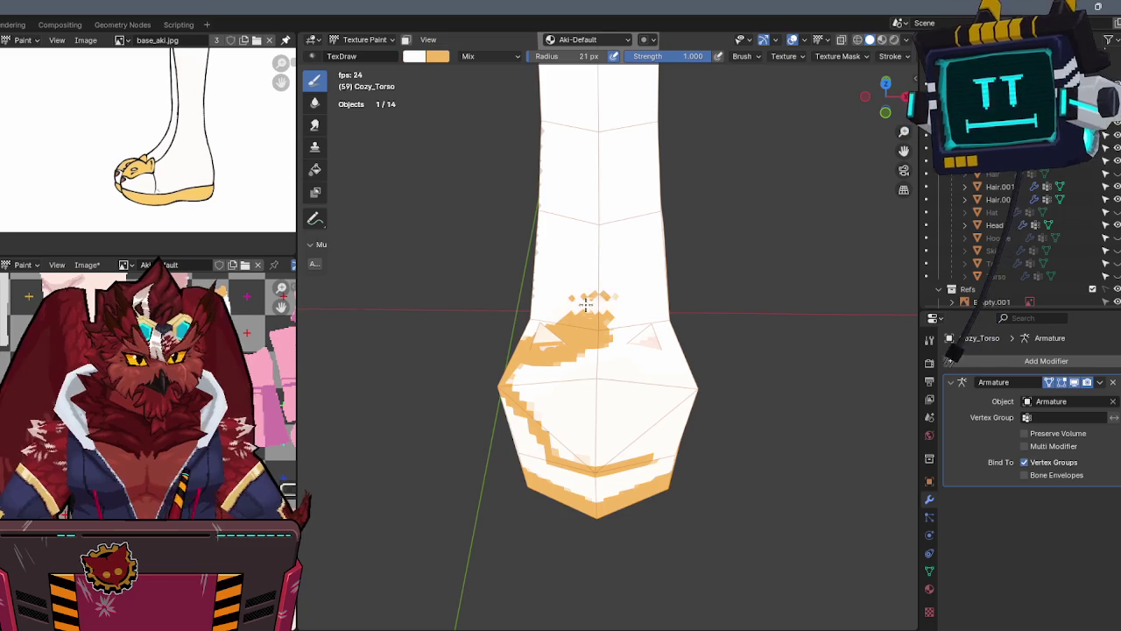
pyautogui.moveTo(580, 300); pyautogui.dragTo(618, 290)
pyautogui.moveTo(618, 290); pyautogui.dragTo(610, 280, button='middle')
pyautogui.press('x')
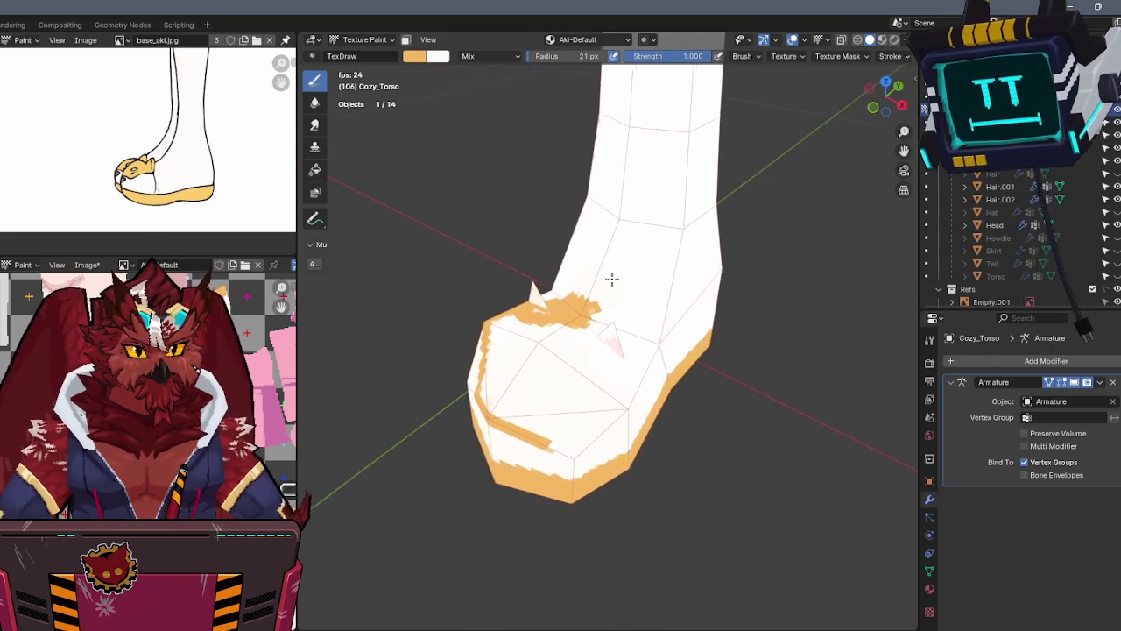
pyautogui.moveTo(600, 313); pyautogui.dragTo(560, 326)
pyautogui.moveTo(561, 326)
pyautogui.mouseDown(button='middle')
pyautogui.moveTo(671, 321)
pyautogui.moveTo(605, 372)
pyautogui.mouseUp(button='middle')
pyautogui.moveTo(601, 391); pyautogui.dragTo(700, 418)
pyautogui.moveTo(701, 419)
pyautogui.mouseDown(button='middle')
pyautogui.moveTo(675, 393)
pyautogui.moveTo(598, 361)
pyautogui.mouseUp(button='middle')
pyautogui.moveTo(598, 361); pyautogui.dragTo(697, 442)
pyautogui.moveTo(697, 442)
pyautogui.mouseDown(button='middle')
pyautogui.moveTo(575, 383)
pyautogui.moveTo(595, 383)
pyautogui.mouseUp(button='middle')
pyautogui.moveTo(548, 420)
pyautogui.mouseDown()
pyautogui.moveTo(595, 392)
pyautogui.moveTo(613, 396)
pyautogui.mouseUp()
pyautogui.moveTo(613, 396)
pyautogui.mouseDown(button='middle')
pyautogui.moveTo(588, 407)
pyautogui.moveTo(604, 390)
pyautogui.mouseUp(button='middle')
# Cover the remaining white on the toe top with orange, checking the front view against the reference
pyautogui.press('x')
pyautogui.press('x')
pyautogui.moveTo(604, 390)
pyautogui.mouseDown()
pyautogui.moveTo(570, 388)
pyautogui.moveTo(580, 363)
pyautogui.moveTo(556, 339)
pyautogui.mouseUp()
pyautogui.moveTo(555, 338); pyautogui.dragTo(556, 339, button='middle')
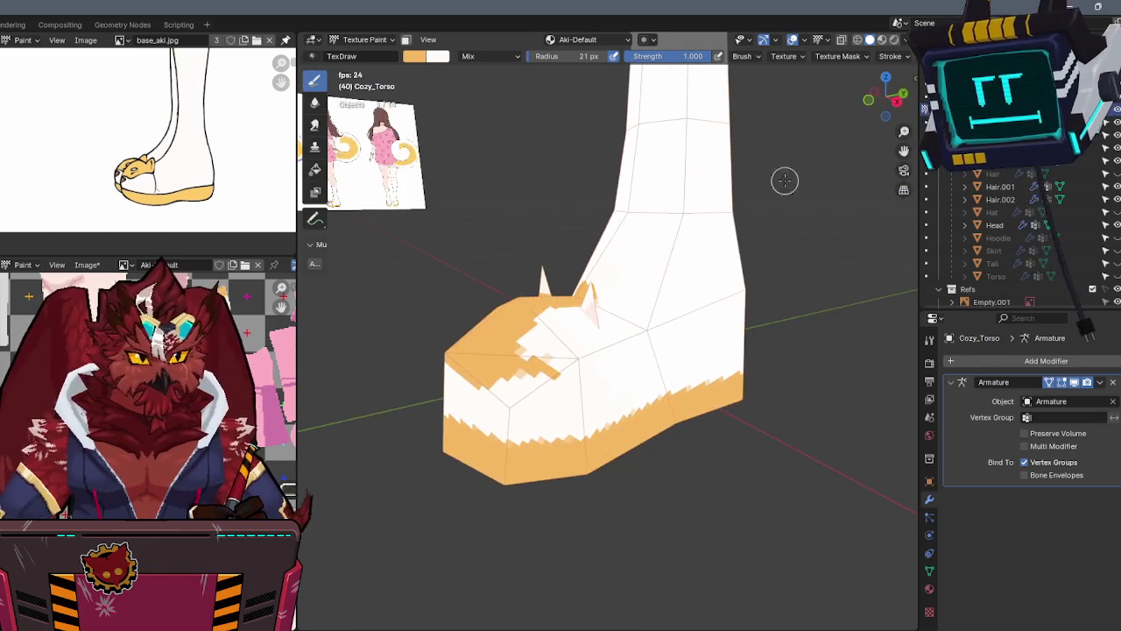
pyautogui.press('KP_1')
pyautogui.moveTo(667, 322); pyautogui.dragTo(539, 320)
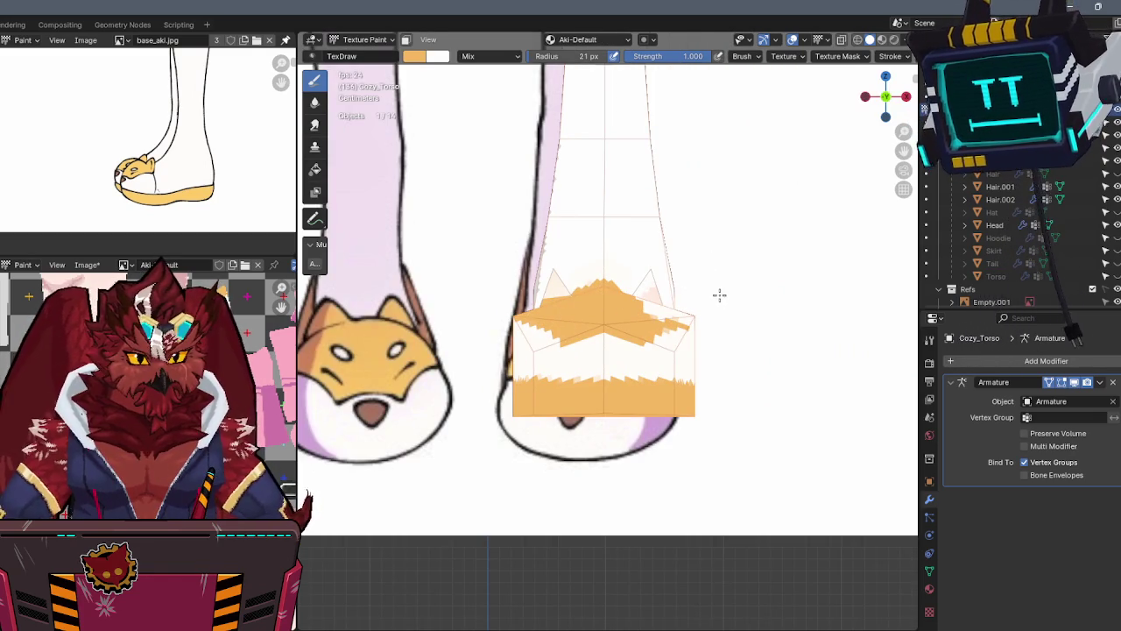
pyautogui.hotkey('alt', 'z')
pyautogui.hotkey('alt', 'z')
pyautogui.moveTo(711, 298); pyautogui.dragTo(515, 398, button='middle')
pyautogui.moveTo(553, 374)
pyautogui.mouseDown()
pyautogui.moveTo(521, 358)
pyautogui.moveTo(558, 319)
pyautogui.mouseUp()
pyautogui.moveTo(557, 319); pyautogui.dragTo(571, 352, button='middle')
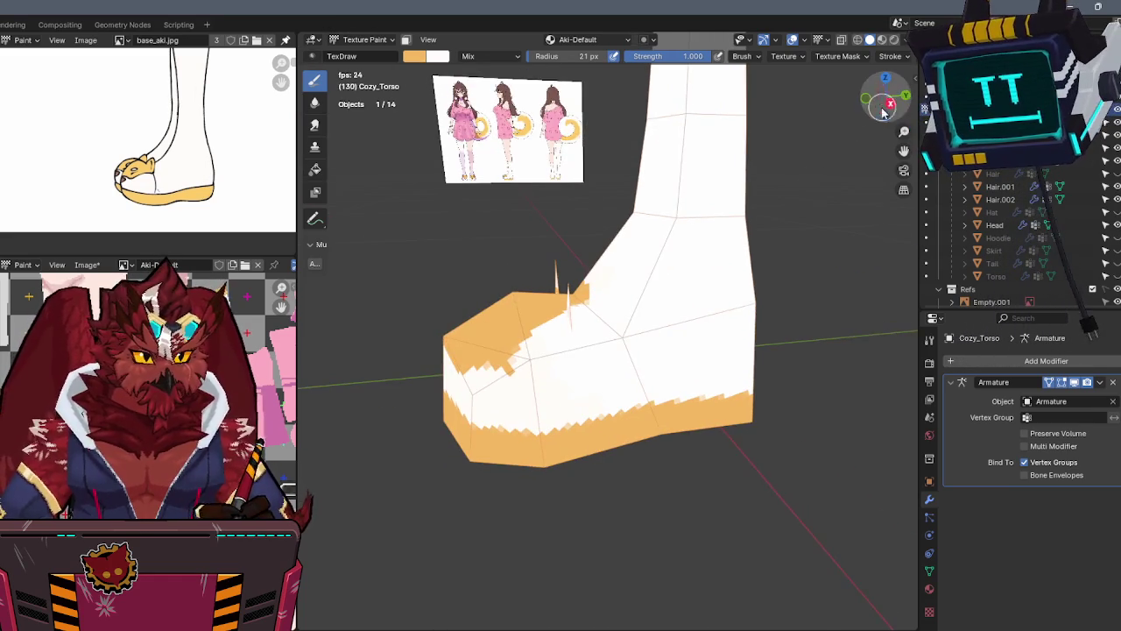
# In a side ortho view, check the reference with X-ray and cover the white streaks in the orange patch
pyautogui.press('KP_3')
pyautogui.hotkey('alt', 'z')
pyautogui.hotkey('alt', 'z')
pyautogui.hotkey('alt', 'z')
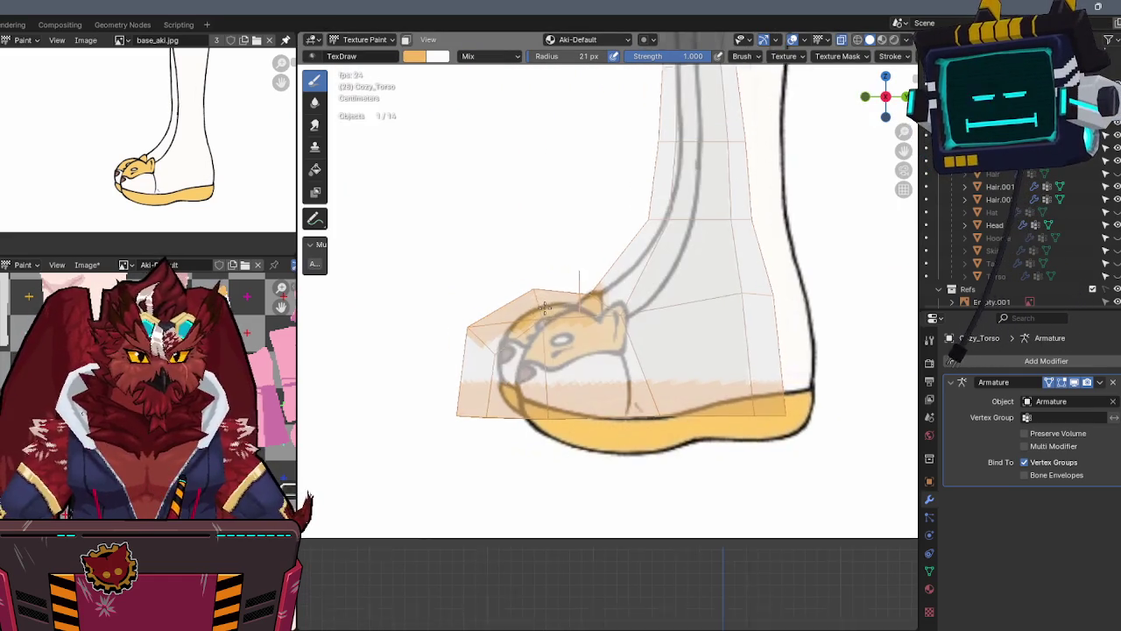
pyautogui.scroll(2, 613, 306)
pyautogui.scroll(2, 626, 355)
pyautogui.hotkey('alt', 'z')
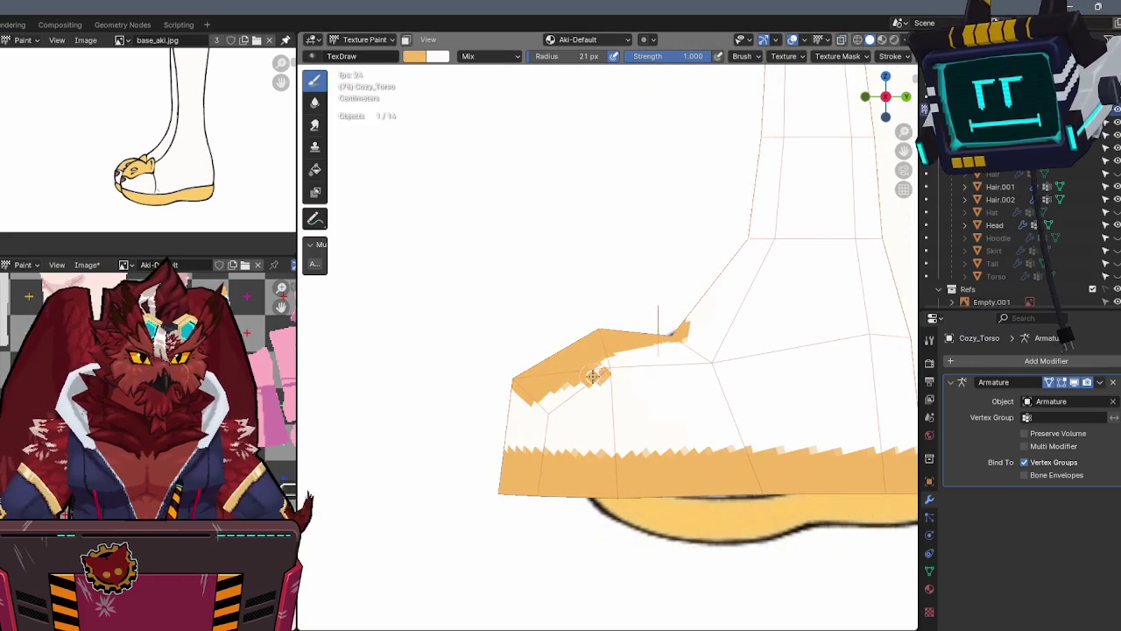
pyautogui.moveTo(597, 374); pyautogui.dragTo(661, 367)
pyautogui.hotkey('alt', 'z')
pyautogui.hotkey('alt', 'z')
pyautogui.moveTo(661, 368); pyautogui.dragTo(681, 349, button='middle')
pyautogui.moveTo(679, 357)
pyautogui.mouseDown()
pyautogui.moveTo(671, 375)
pyautogui.moveTo(665, 368)
pyautogui.moveTo(601, 421)
pyautogui.moveTo(610, 423)
pyautogui.mouseUp()
pyautogui.moveTo(610, 423)
pyautogui.mouseDown(button='middle')
pyautogui.moveTo(646, 338)
pyautogui.moveTo(689, 301)
pyautogui.moveTo(701, 308)
pyautogui.moveTo(685, 297)
pyautogui.moveTo(652, 304)
pyautogui.moveTo(558, 289)
pyautogui.moveTo(494, 388)
pyautogui.mouseUp(button='middle')
pyautogui.moveTo(567, 292)
pyautogui.mouseDown(button='middle')
pyautogui.moveTo(520, 288)
pyautogui.moveTo(491, 353)
pyautogui.mouseUp(button='middle')
# Restrict painting to selected faces and paint an orange ear triangle on the toe
pyautogui.press('x')
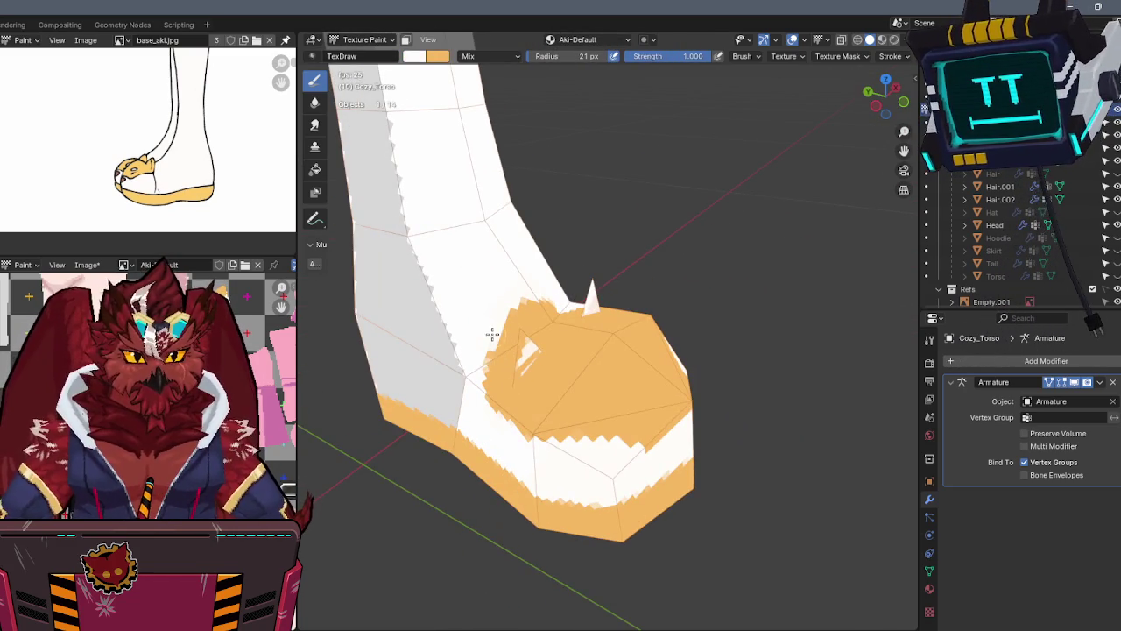
pyautogui.press('x')
pyautogui.moveTo(497, 328)
pyautogui.mouseDown(button='middle')
pyautogui.moveTo(533, 280)
pyautogui.moveTo(633, 254)
pyautogui.moveTo(645, 295)
pyautogui.moveTo(705, 350)
pyautogui.moveTo(690, 338)
pyautogui.moveTo(718, 388)
pyautogui.moveTo(779, 400)
pyautogui.moveTo(852, 369)
pyautogui.moveTo(876, 330)
pyautogui.mouseUp(button='middle')
pyautogui.press('x')
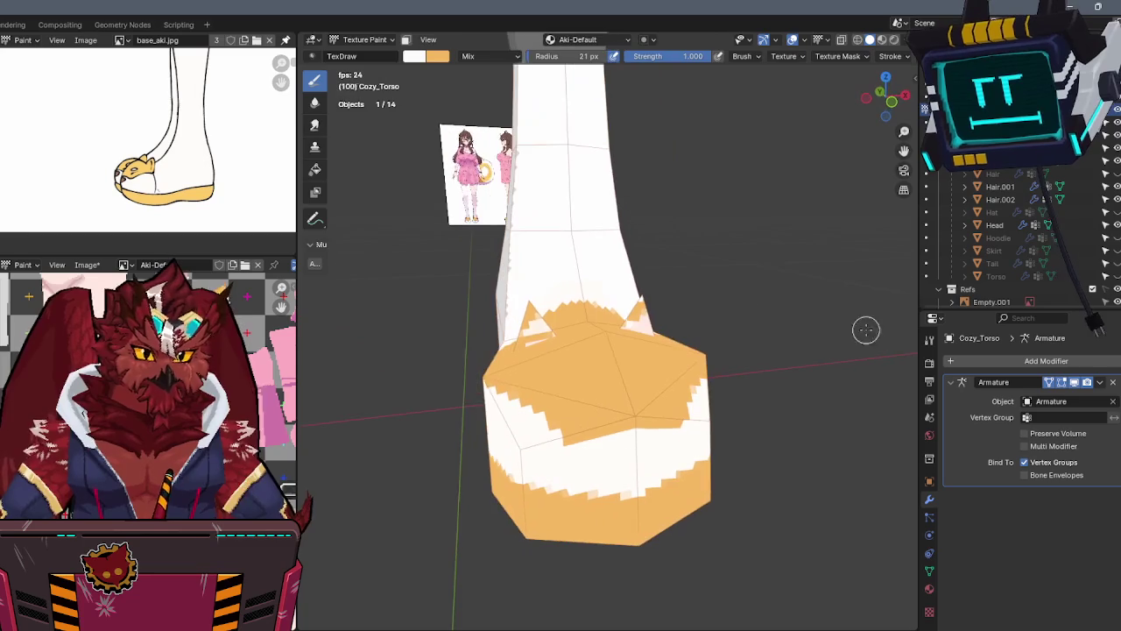
pyautogui.press('Tab')
pyautogui.press('Tab')
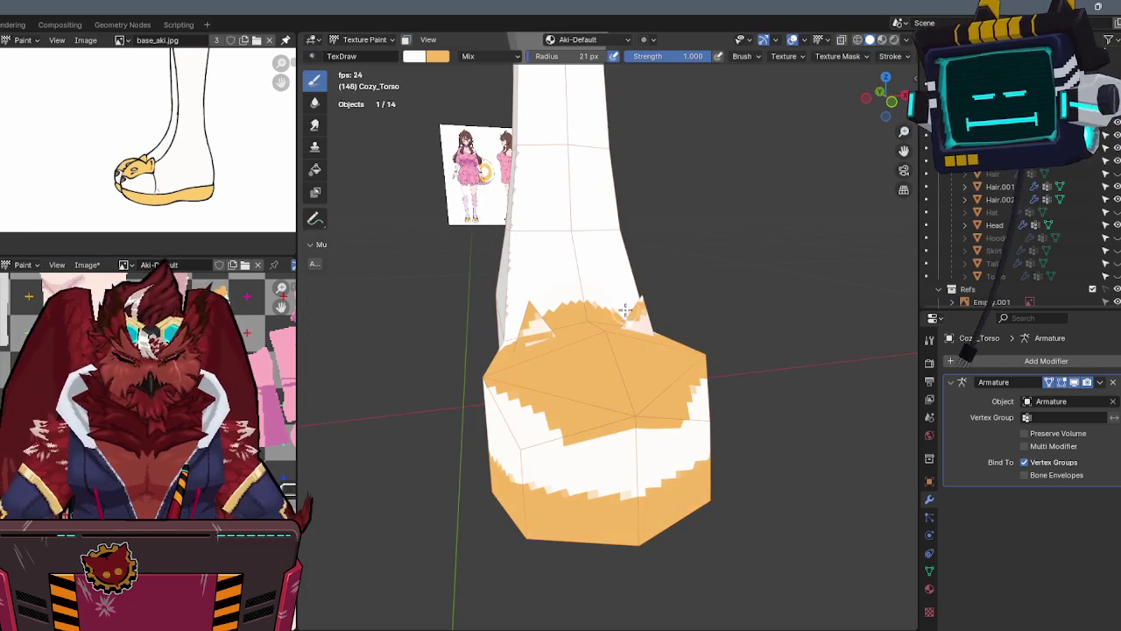
pyautogui.press('x')
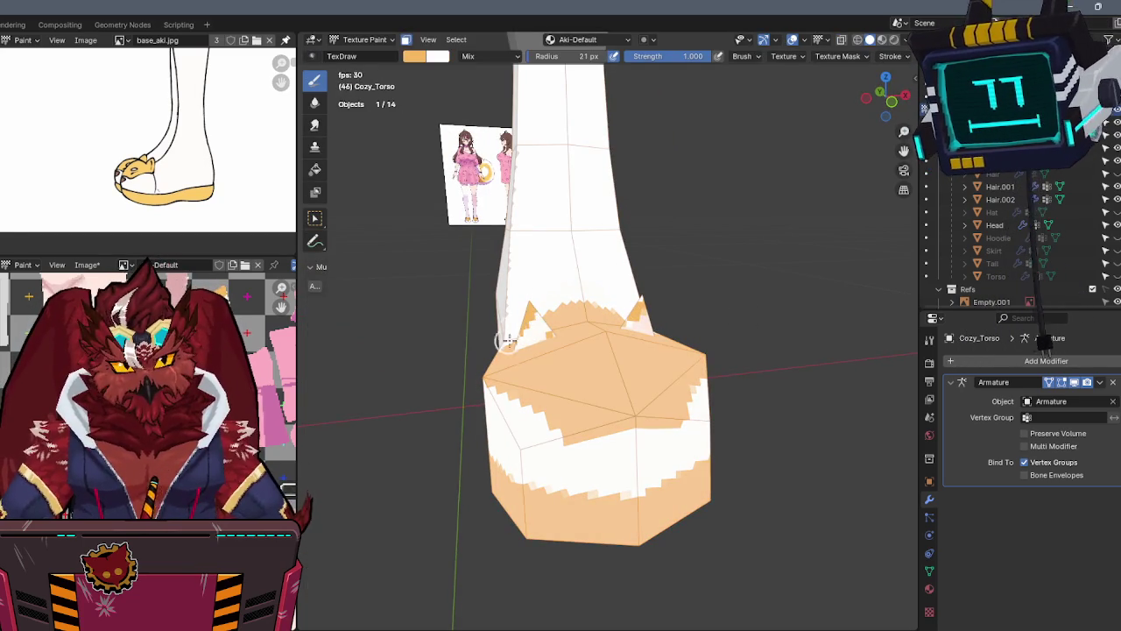
pyautogui.moveTo(510, 325); pyautogui.dragTo(553, 320)
# View both feet from the front in Object Mode, then go back to Texture Paint
pyautogui.moveTo(671, 336); pyautogui.dragTo(696, 275, button='middle')
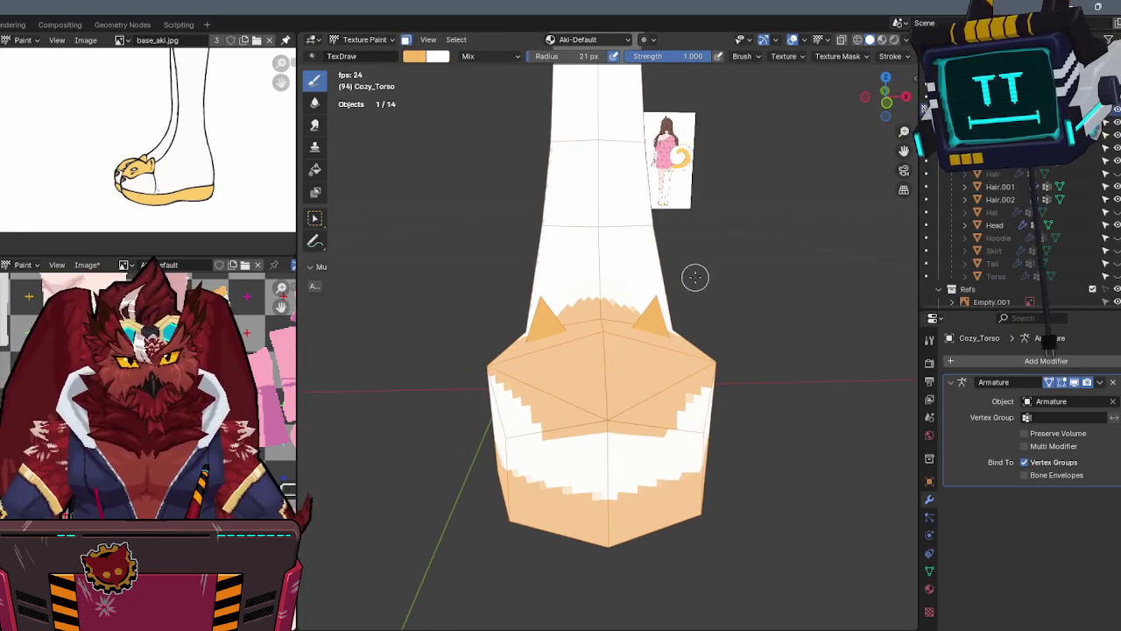
pyautogui.hotkey('ctrl', 'Tab')
pyautogui.scroll(2, 666, 311)
pyautogui.moveTo(666, 311); pyautogui.dragTo(614, 340, button='middle')
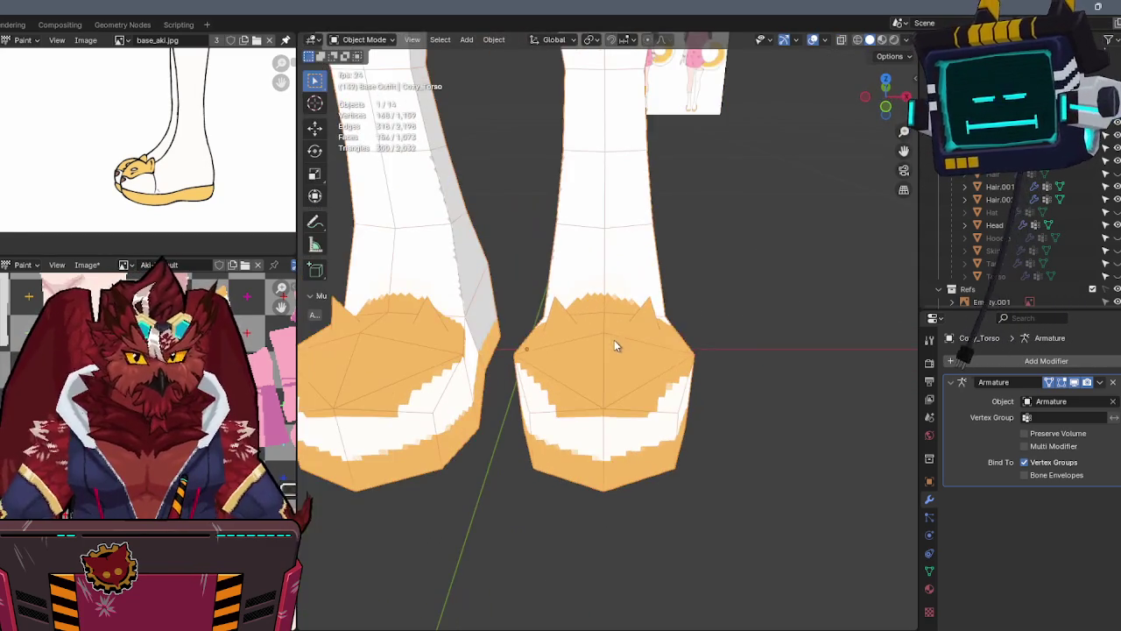
pyautogui.hotkey('ctrl', 'Tab')
pyautogui.click(692, 294)
pyautogui.scroll(2, 614, 340)
pyautogui.scroll(1, 622, 337)
# Turn off face-selection masking and dab a white eye spot onto the orange toe
pyautogui.press('x')
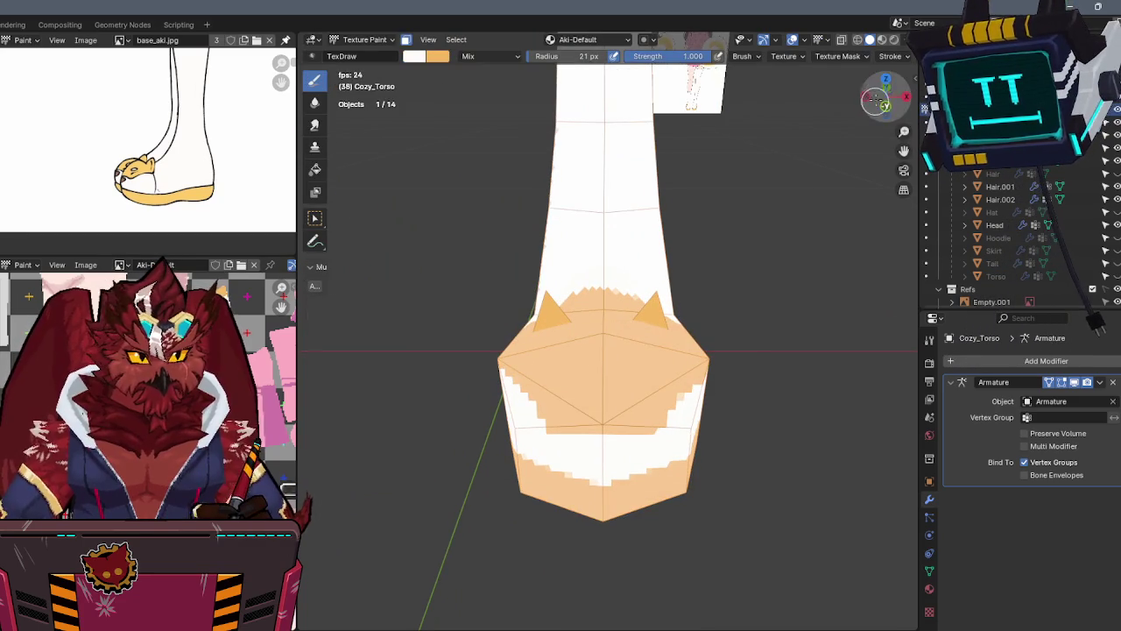
pyautogui.press('KP_1')
pyautogui.hotkey('alt', 'z')
pyautogui.hotkey('alt', 'z')
pyautogui.moveTo(587, 337); pyautogui.dragTo(575, 370, button='middle')
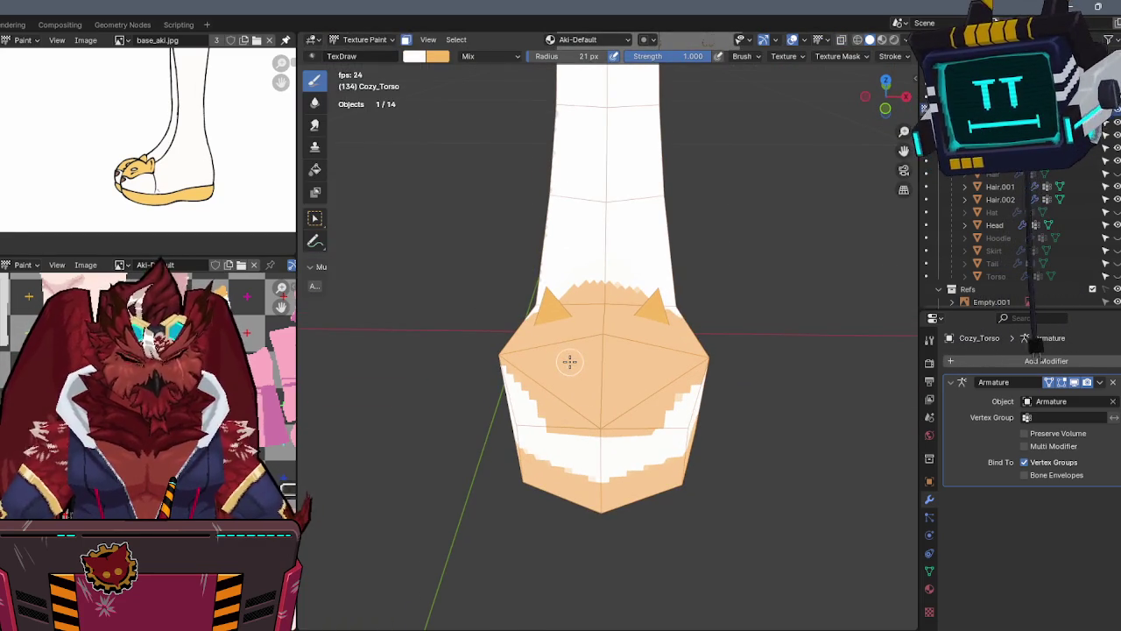
pyautogui.press('m')
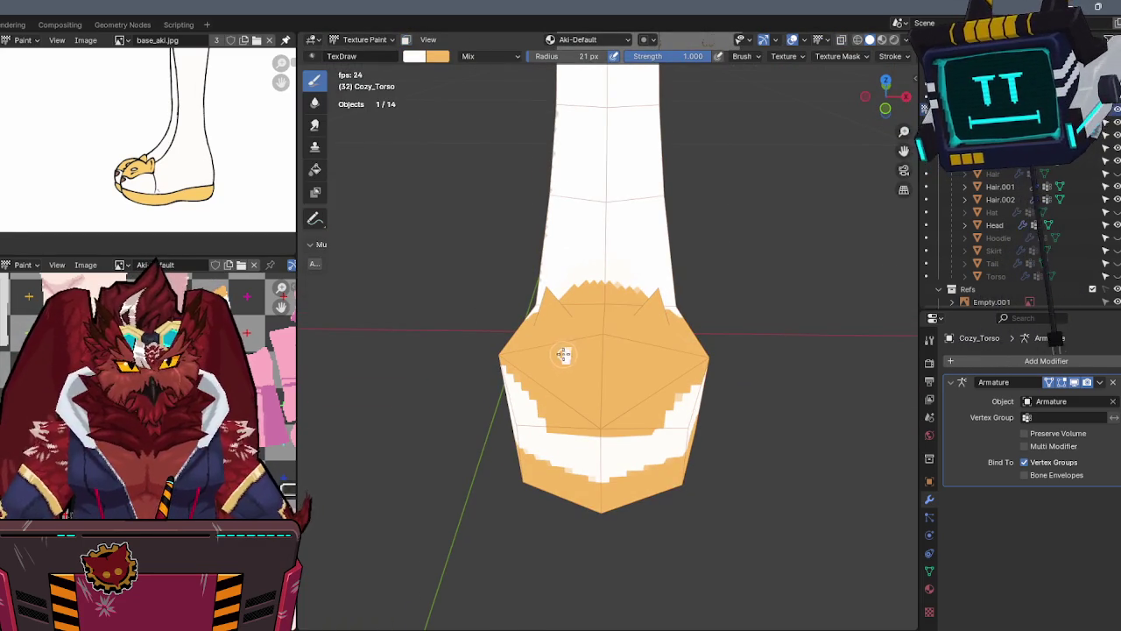
pyautogui.click(562, 356)
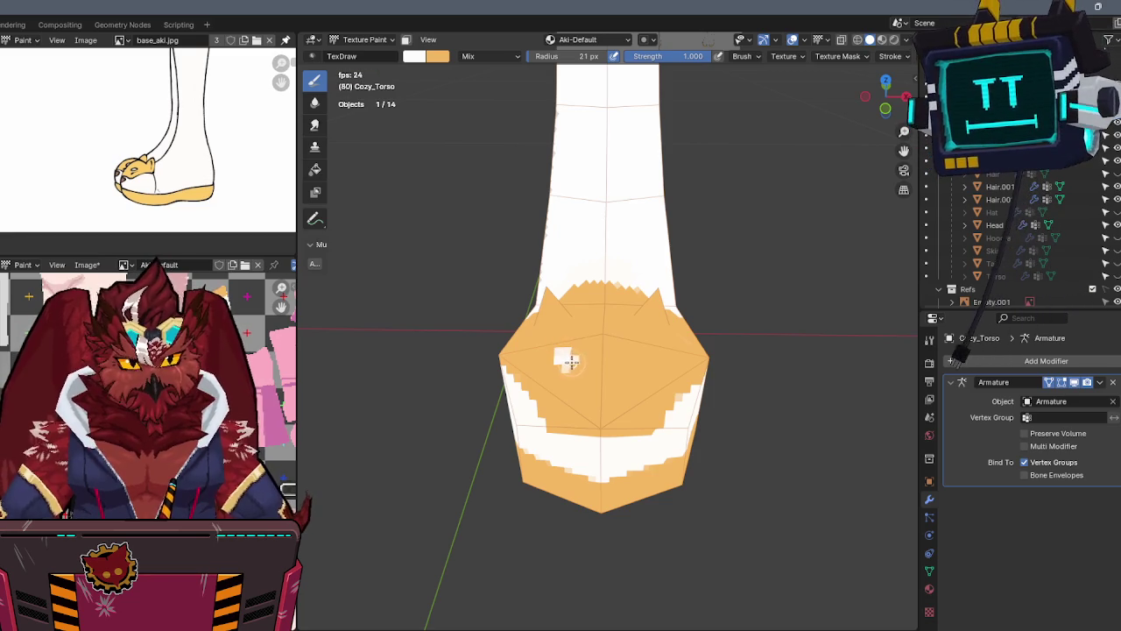
# Trim the white eye spots with orange and orbit around the slipper to check them
pyautogui.press('x')
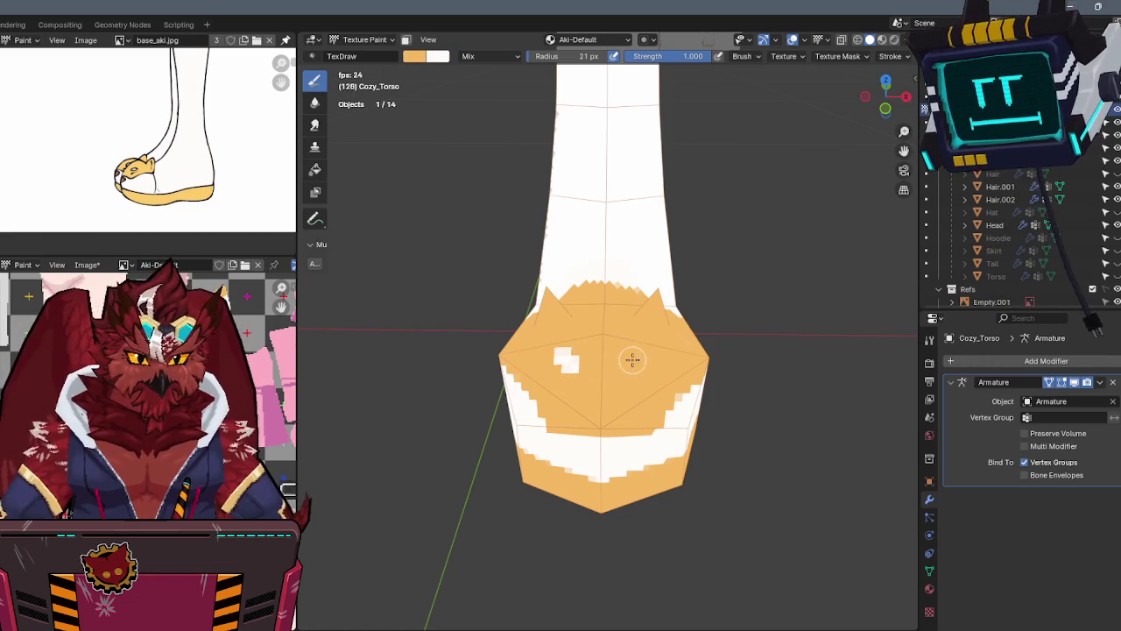
pyautogui.press('x')
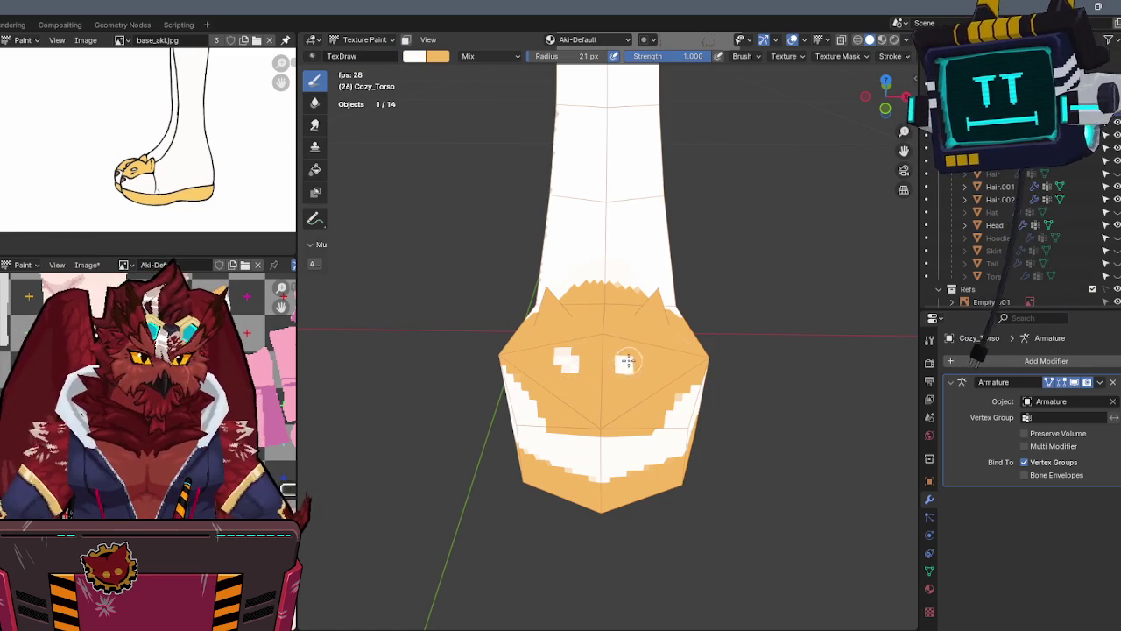
pyautogui.press('x')
pyautogui.click(627, 362)
pyautogui.press('x')
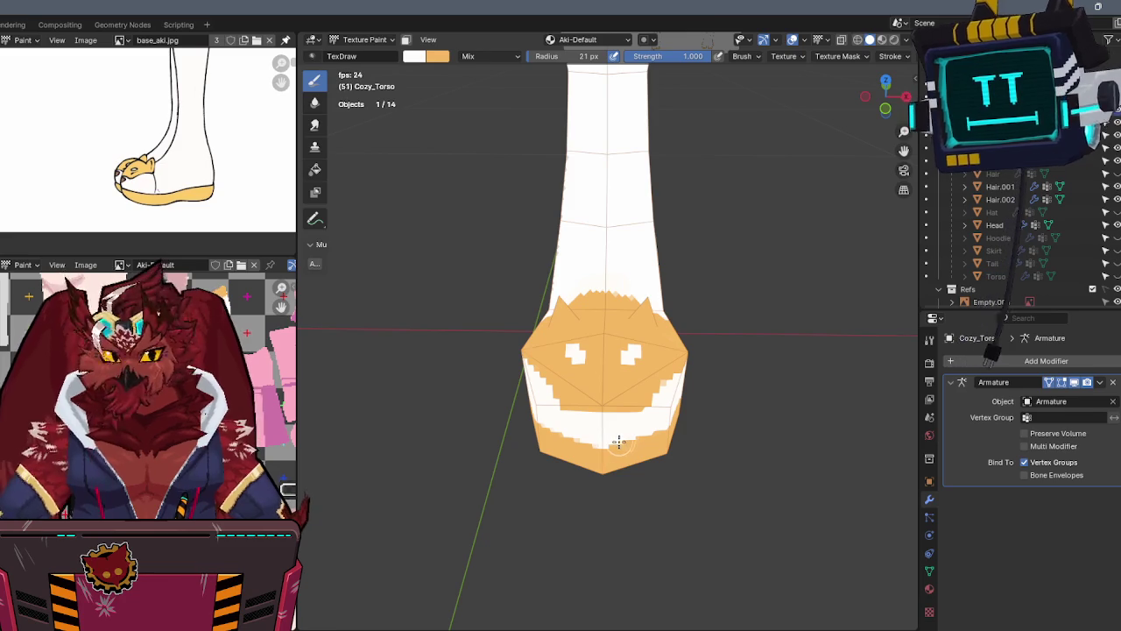
pyautogui.moveTo(796, 377); pyautogui.dragTo(770, 390, button='middle')
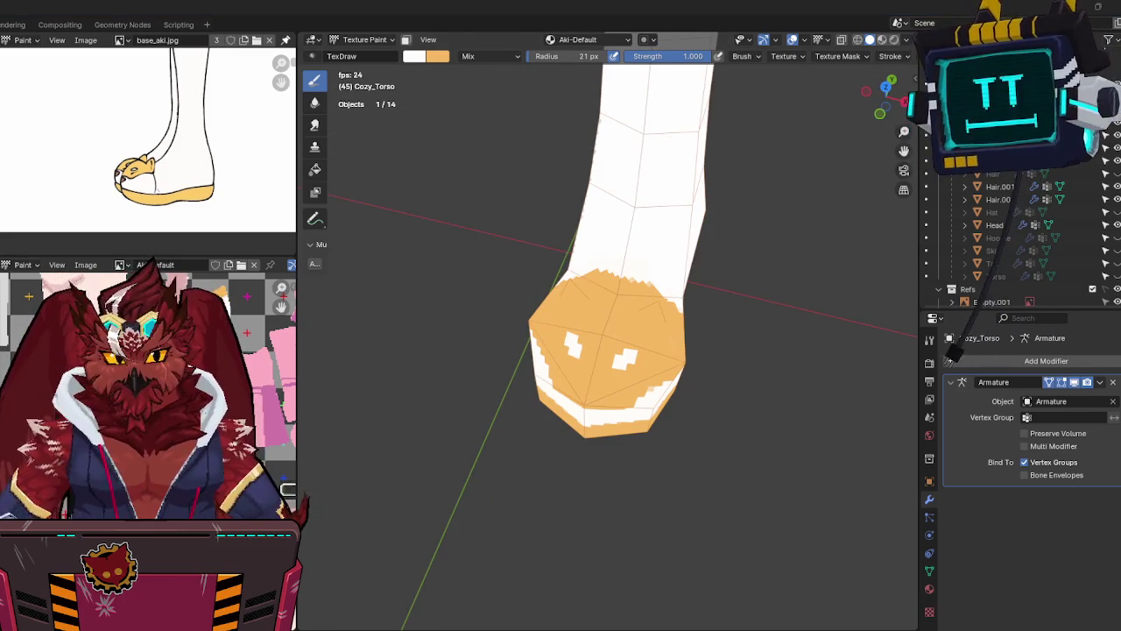
pyautogui.moveTo(537, 353); pyautogui.dragTo(614, 290, button='middle')
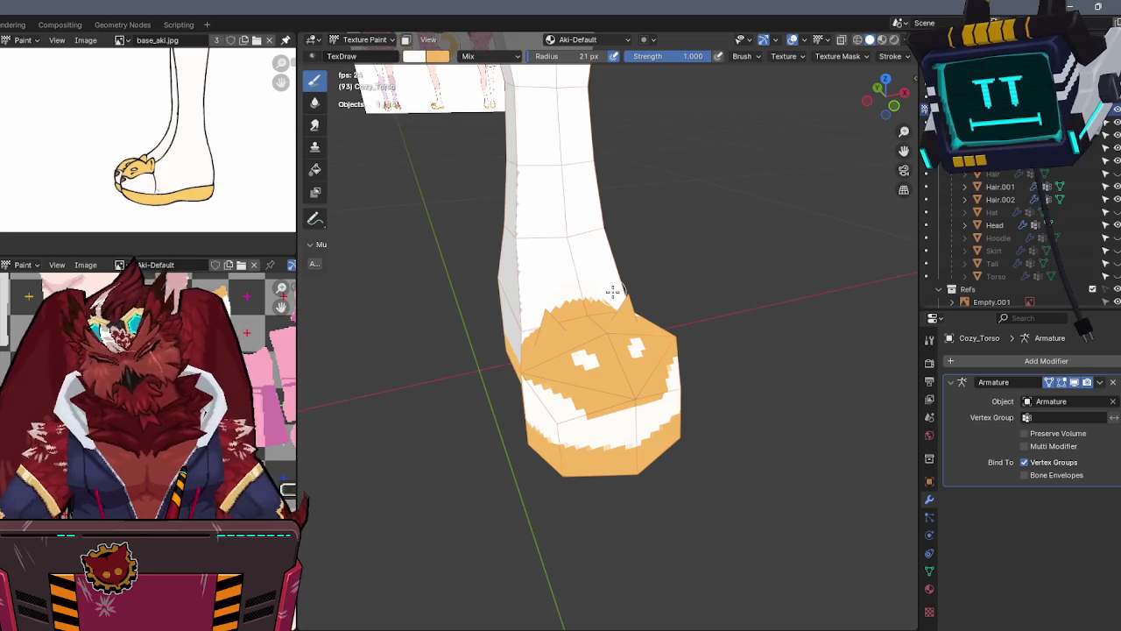
# From the front view, paint a brown nose below the fox slipper's white eyes
pyautogui.press('KP_1')
pyautogui.keyDown('shift'); pyautogui.moveTo(639, 328); pyautogui.dragTo(643, 254, button='middle'); pyautogui.keyUp('shift')
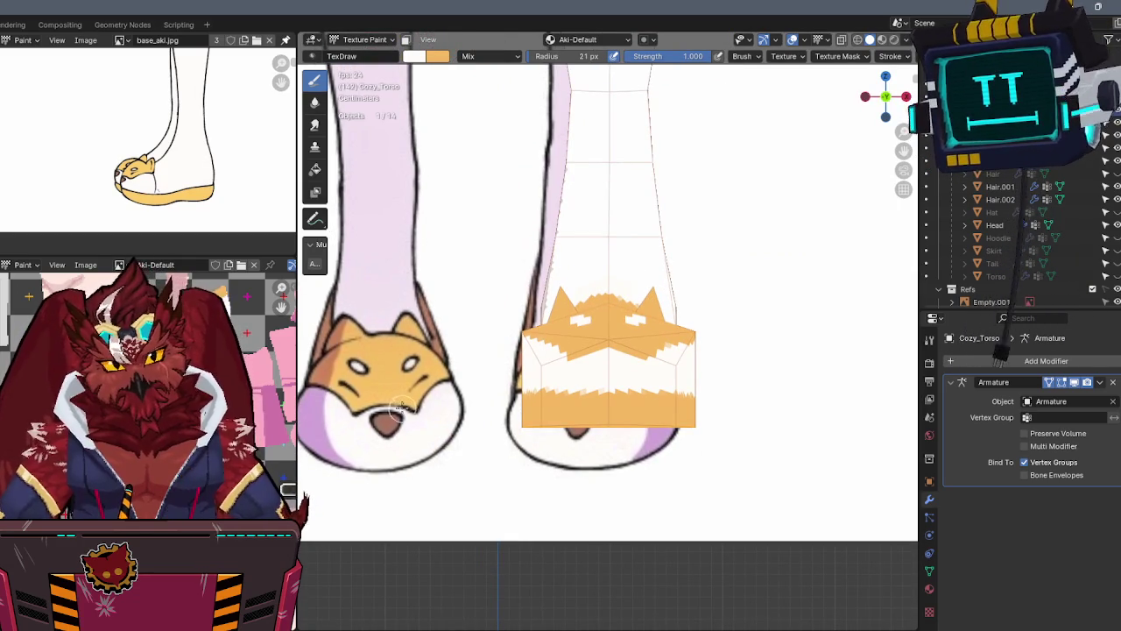
pyautogui.press('s')
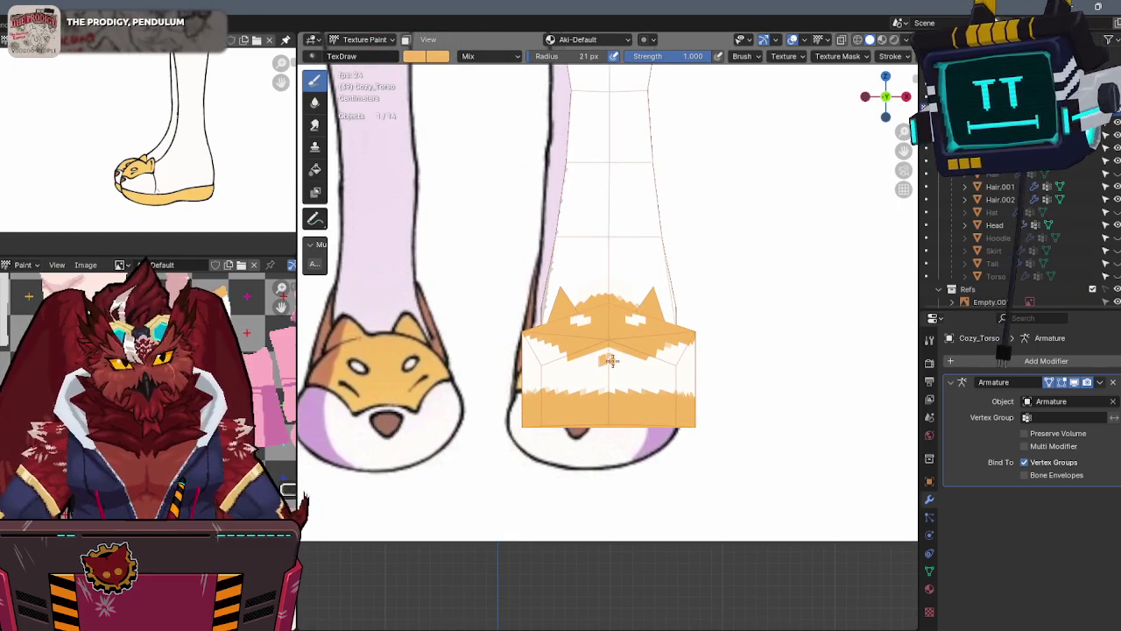
pyautogui.click(612, 360)
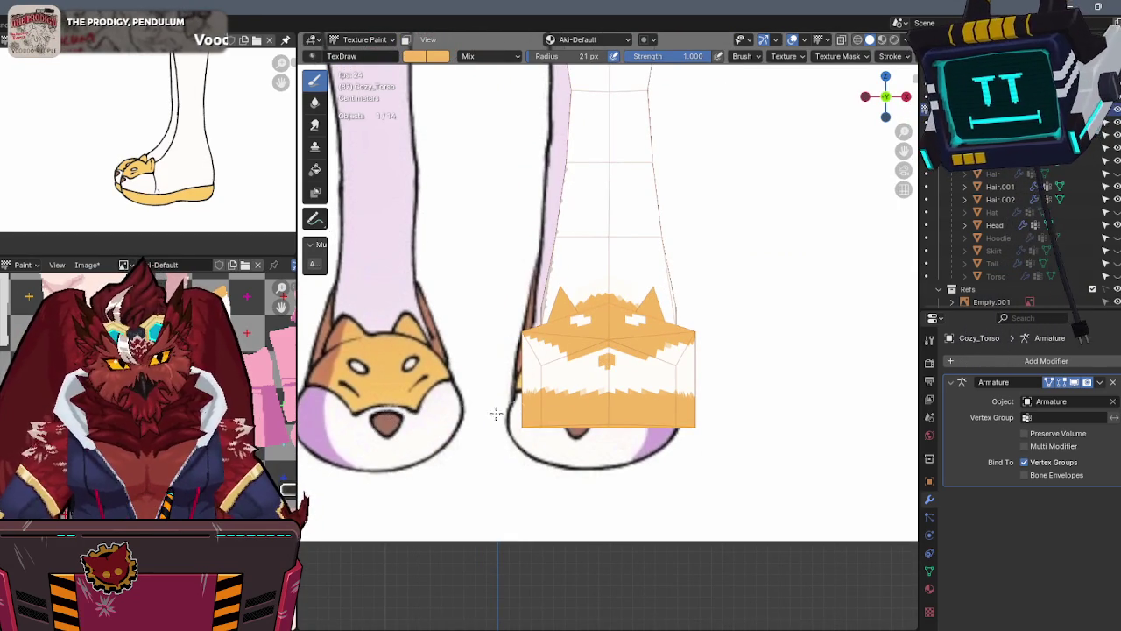
pyautogui.press('s')
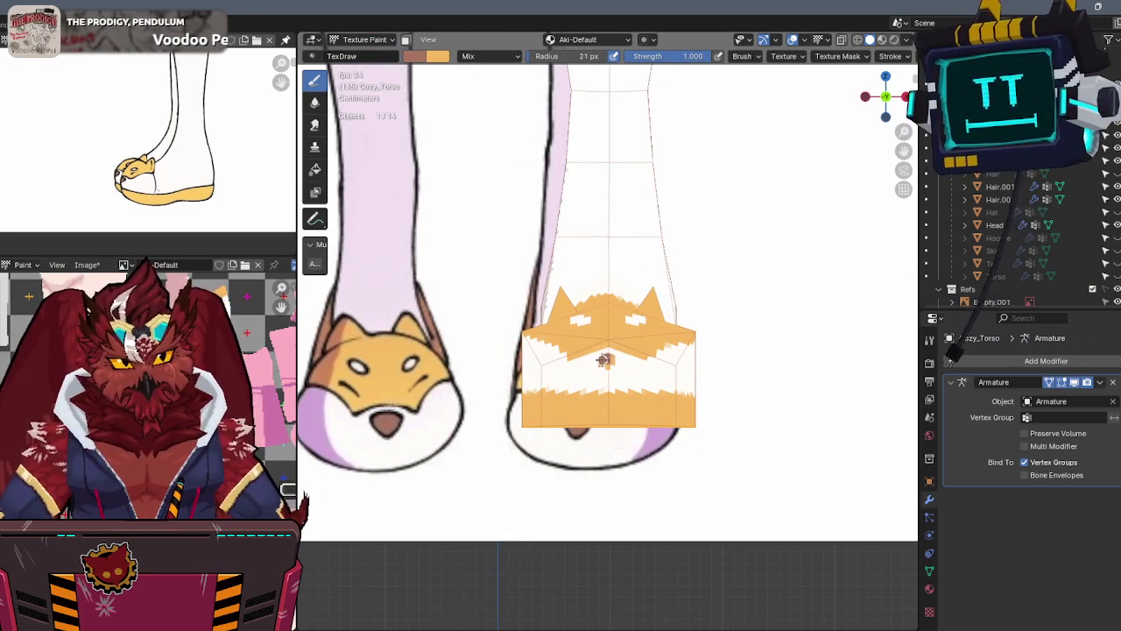
pyautogui.click(604, 362)
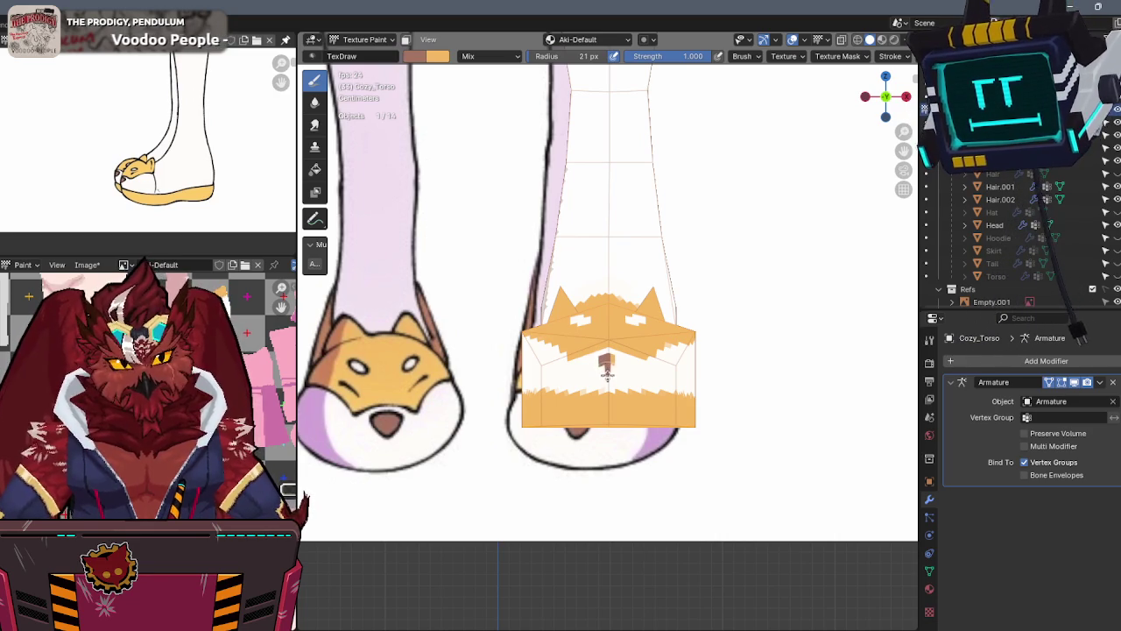
pyautogui.moveTo(605, 368); pyautogui.dragTo(615, 368)
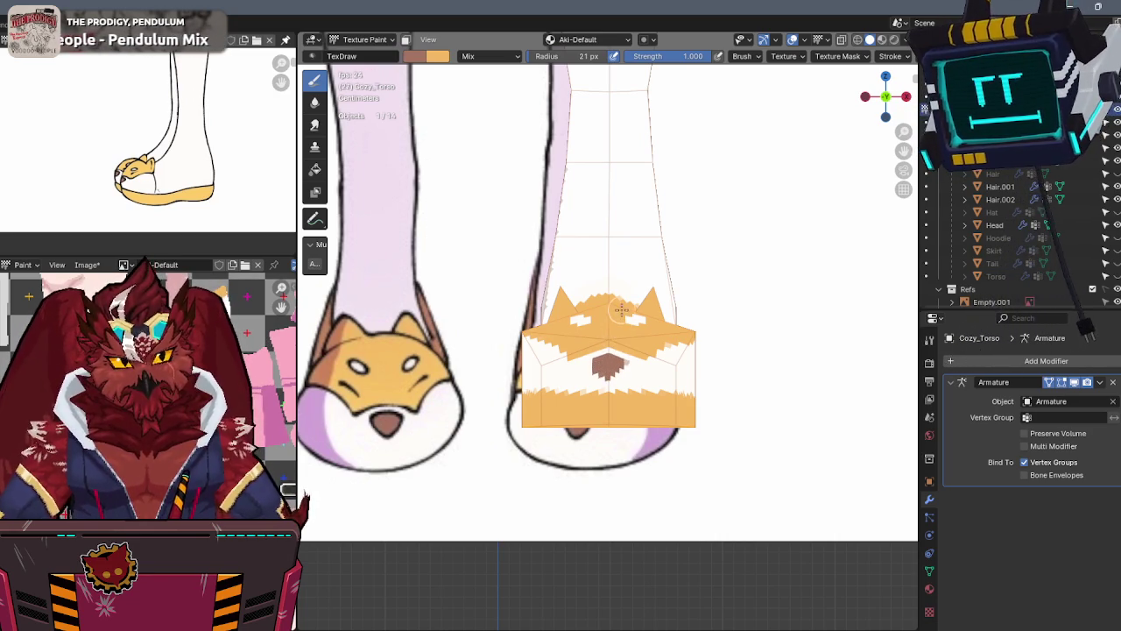
# In Edit Mode, join two bottom vertices of the foot mesh with a new edge (J)
pyautogui.moveTo(620, 315); pyautogui.dragTo(602, 390, button='middle')
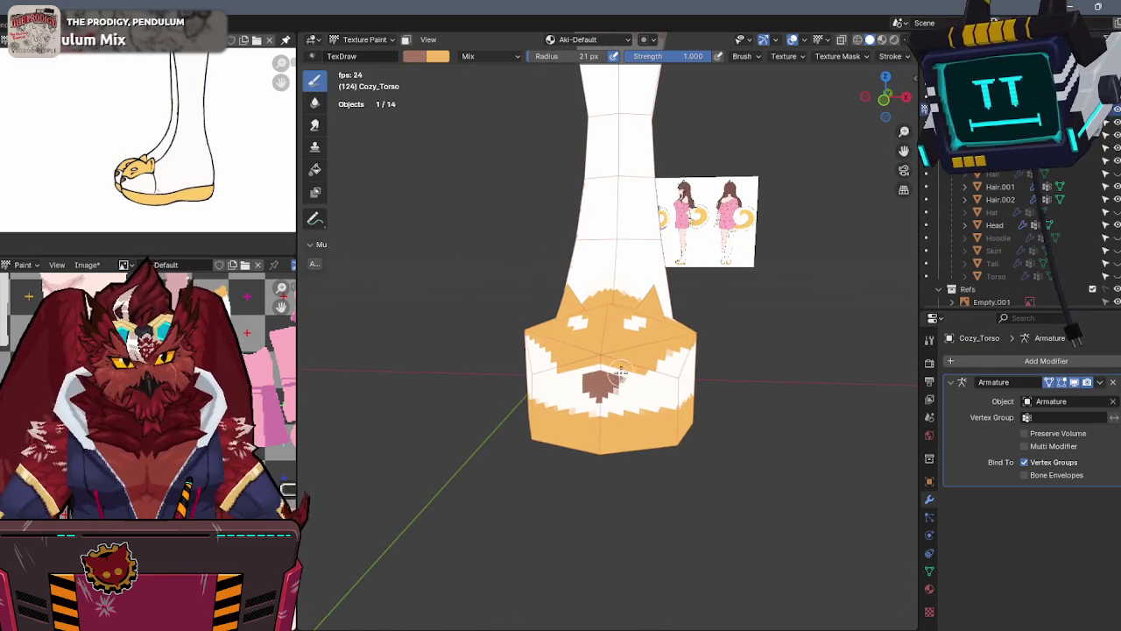
pyautogui.moveTo(618, 372)
pyautogui.mouseDown(button='middle')
pyautogui.moveTo(620, 354)
pyautogui.moveTo(593, 445)
pyautogui.mouseUp(button='middle')
pyautogui.press('Tab')
pyautogui.click(591, 448)
pyautogui.press('j')
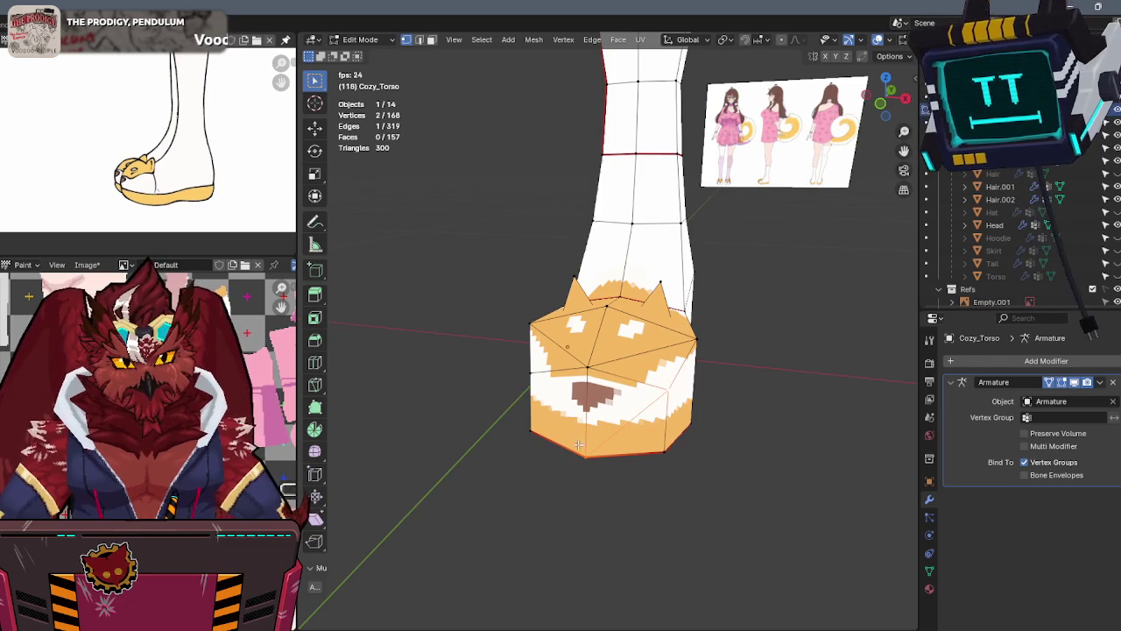
# Back in Texture Paint, enlarge the brown nose up and left from the front view
pyautogui.moveTo(562, 358); pyautogui.dragTo(621, 315, button='middle')
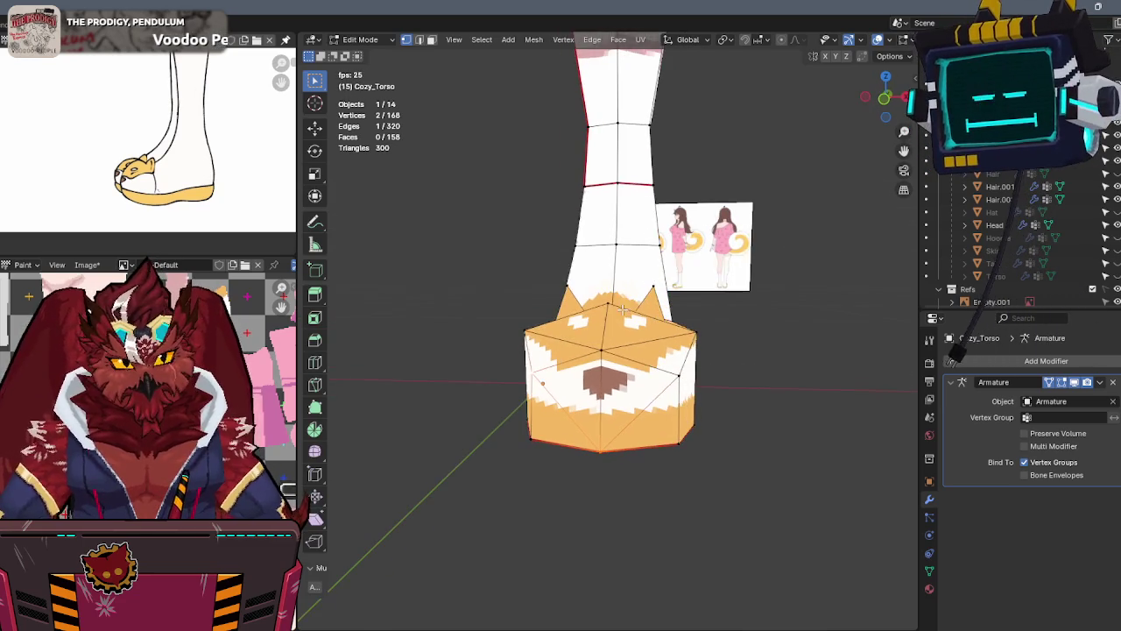
pyautogui.hotkey('ctrl', 'Tab')
pyautogui.press('x')
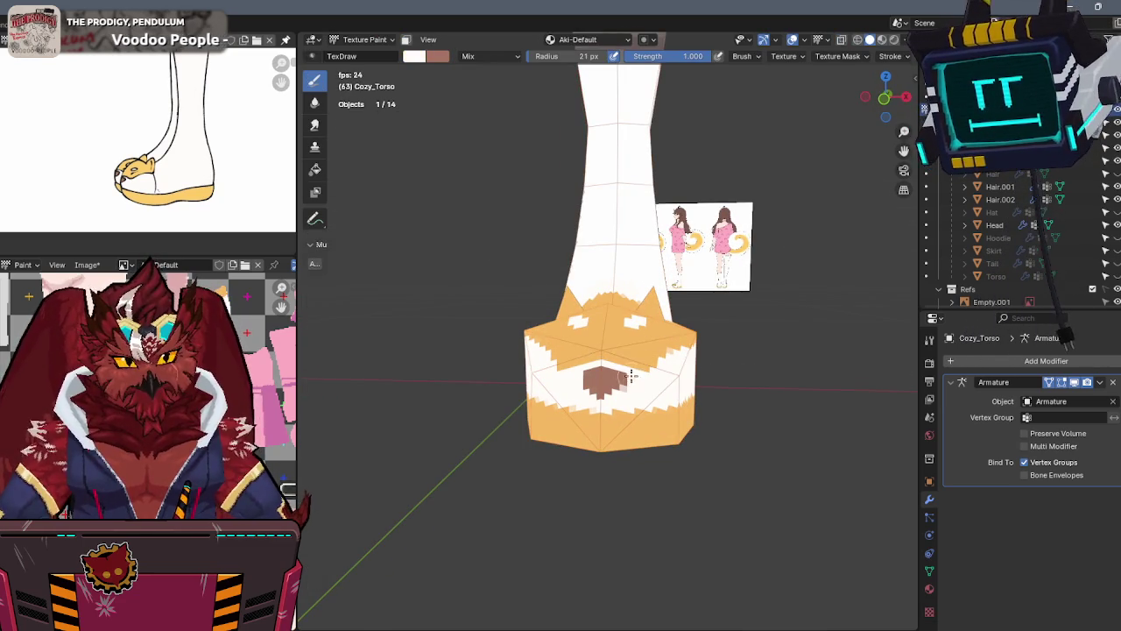
pyautogui.moveTo(623, 388); pyautogui.dragTo(645, 327, button='middle')
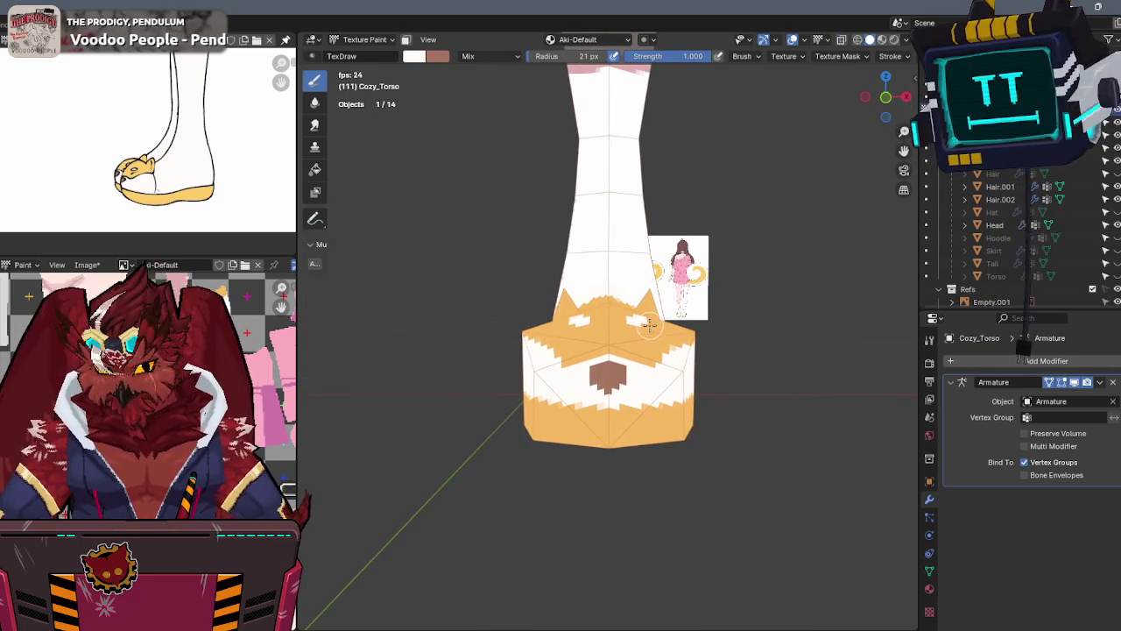
pyautogui.press('KP_1')
pyautogui.scroll(2, 640, 341)
pyautogui.press('x')
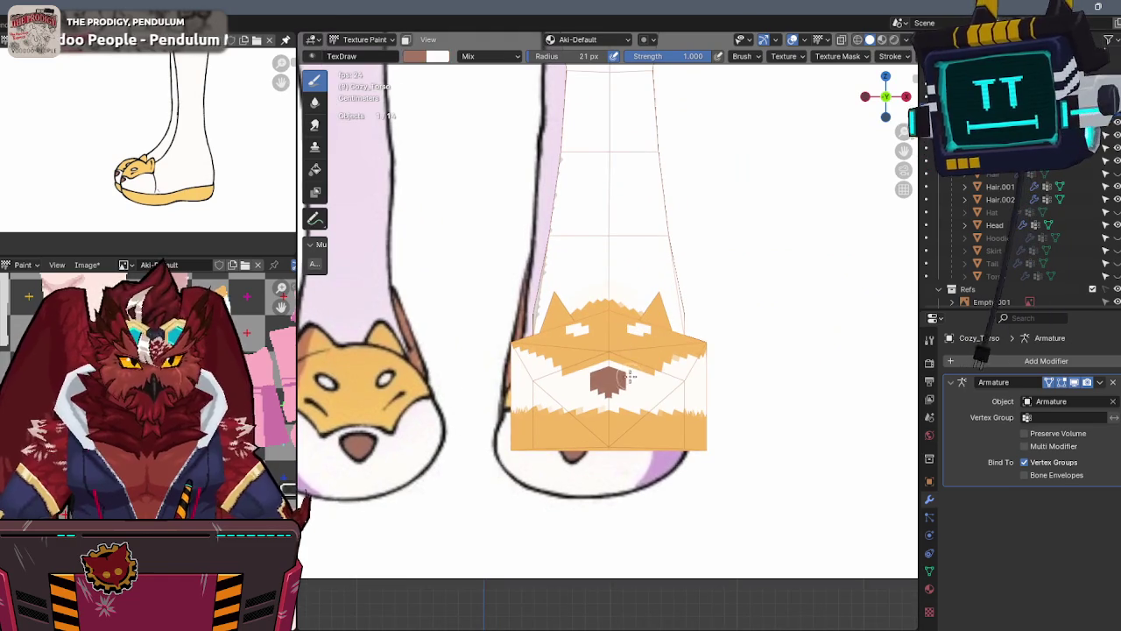
pyautogui.moveTo(592, 375); pyautogui.dragTo(603, 364)
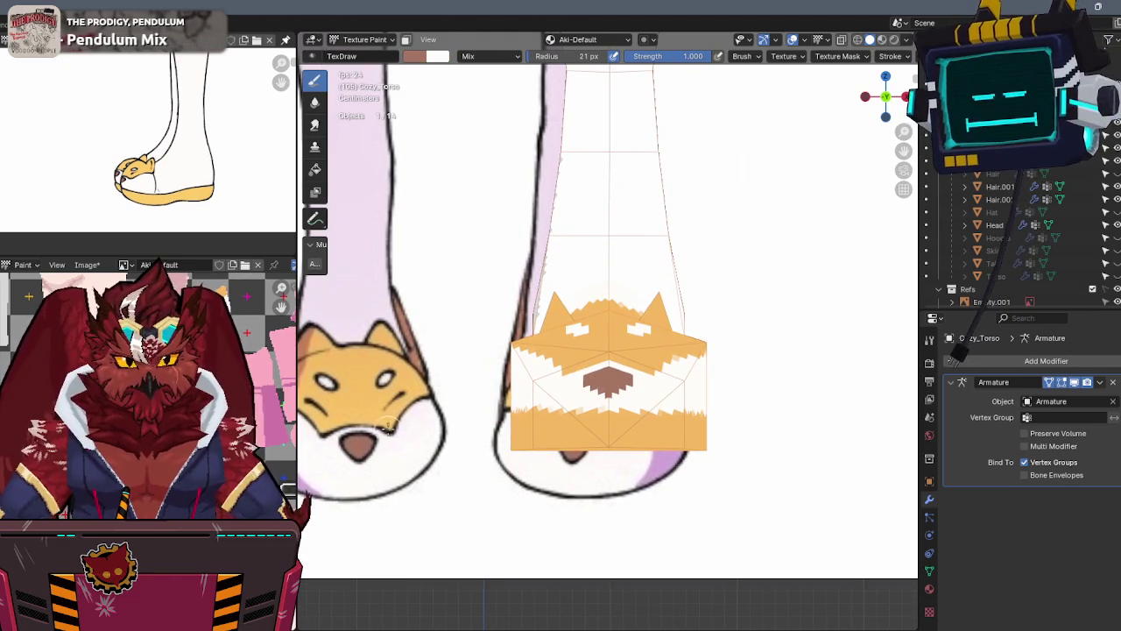
pyautogui.click(420, 60)
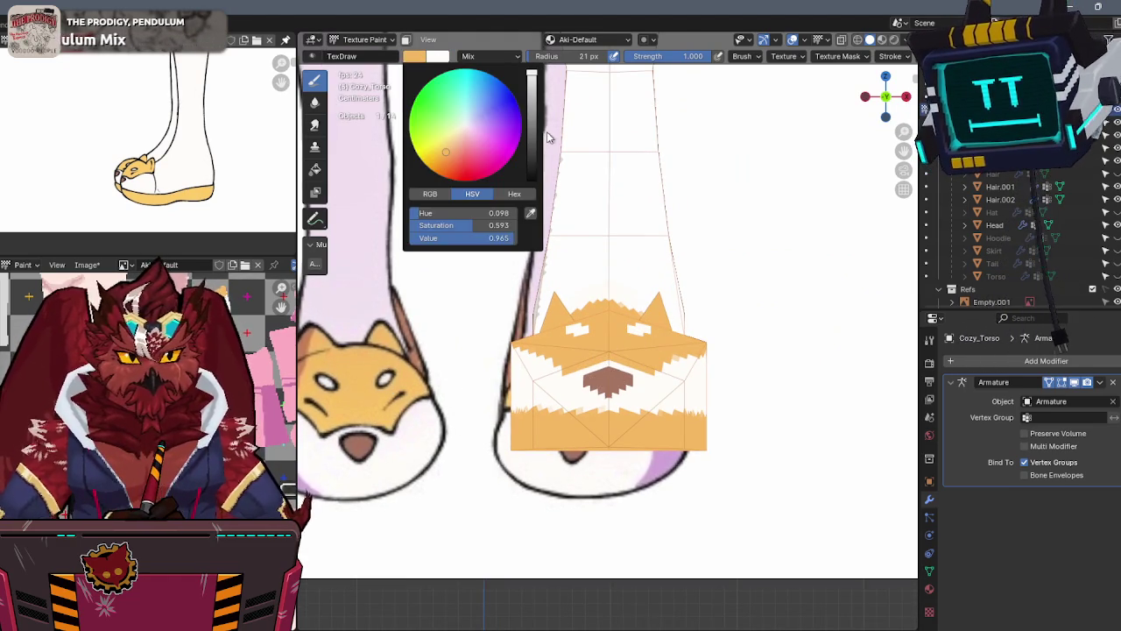
# Set the brush colour to black and paint slanted marks across both white eyes
pyautogui.moveTo(473, 237); pyautogui.dragTo(411, 237)
pyautogui.keyDown('shift'); pyautogui.scroll(-1, 667, 344); pyautogui.keyUp('shift')
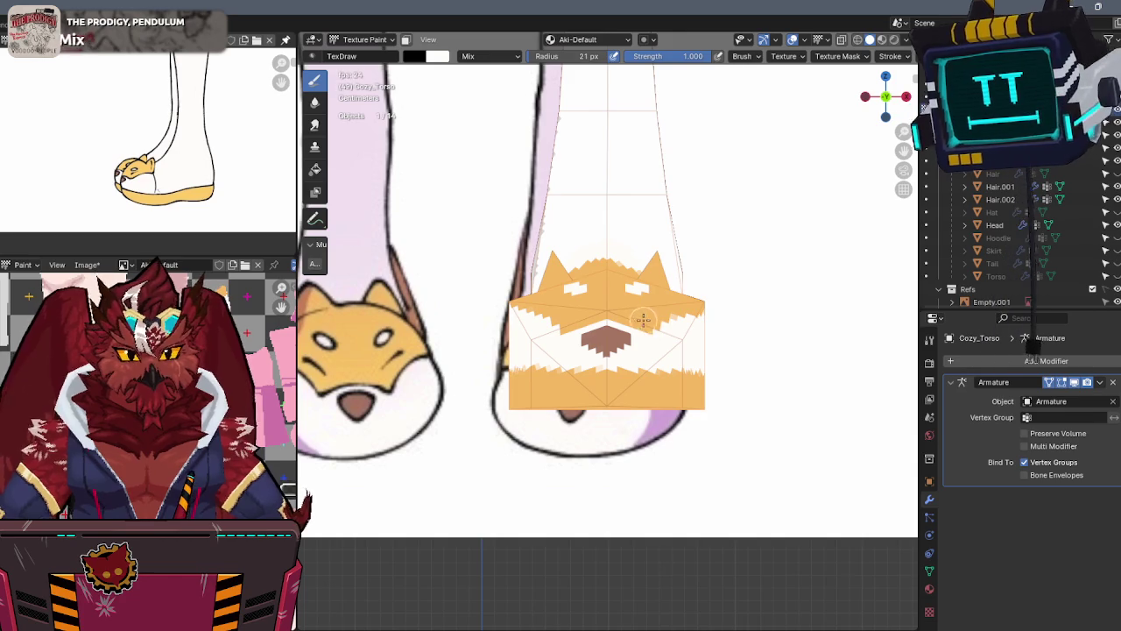
pyautogui.moveTo(659, 329); pyautogui.dragTo(637, 342, button='middle')
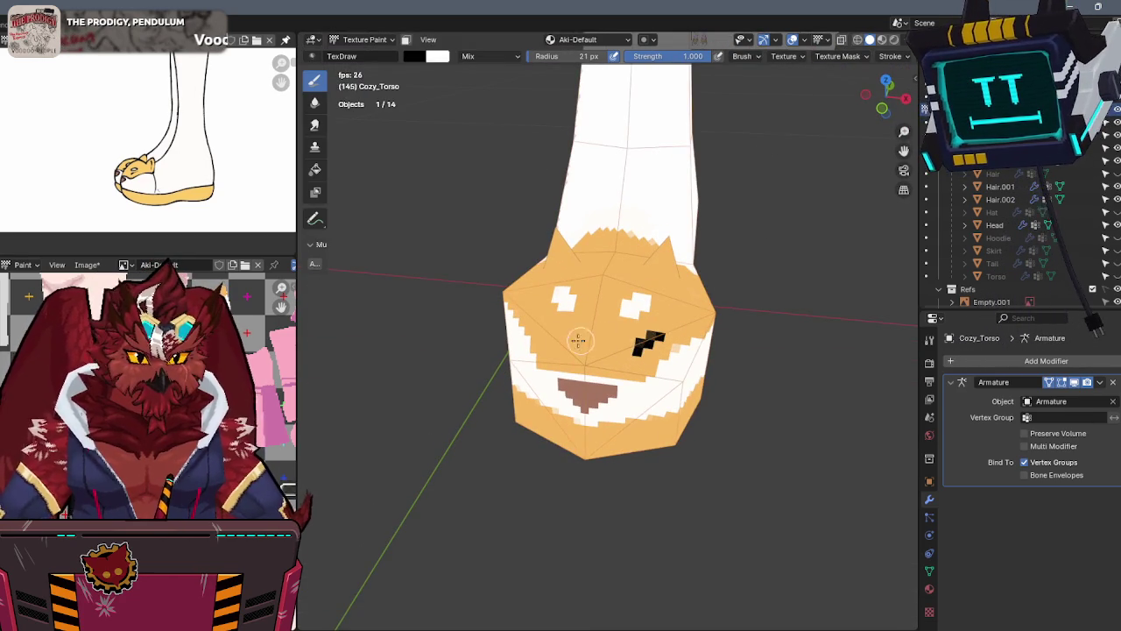
pyautogui.moveTo(599, 338); pyautogui.dragTo(579, 354, button='middle')
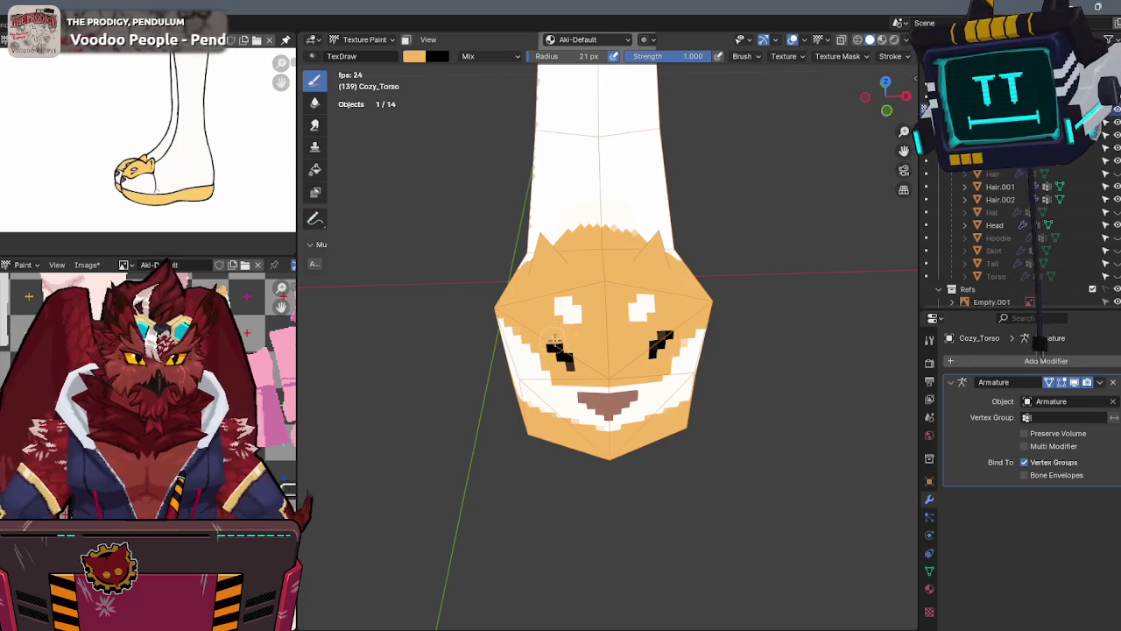
pyautogui.moveTo(551, 337); pyautogui.dragTo(582, 356, button='middle')
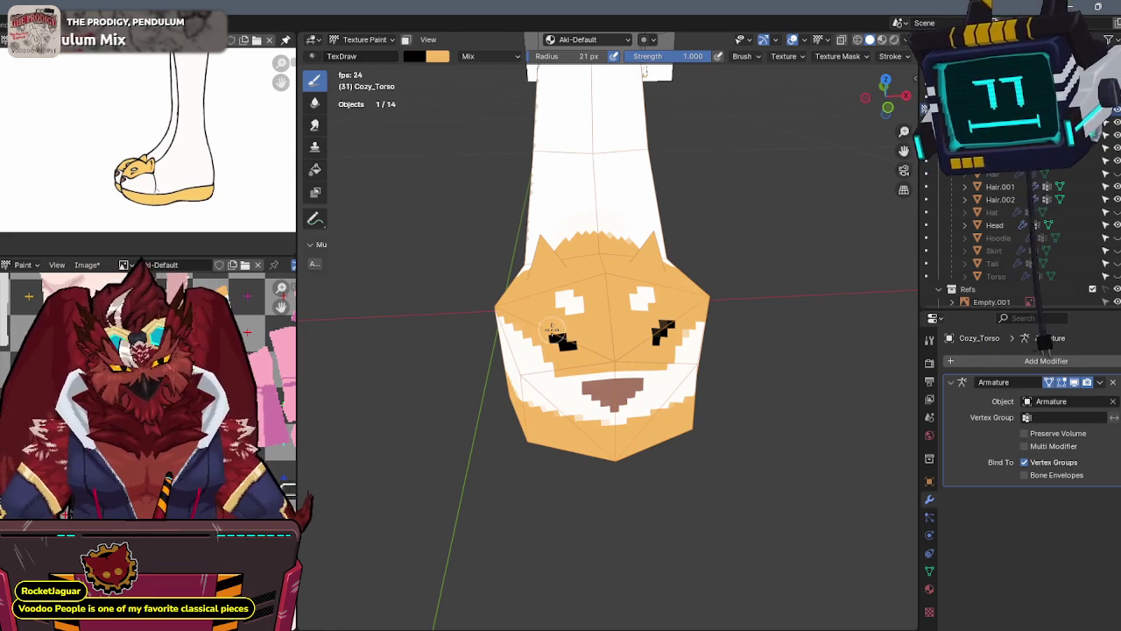
# Touch up the black eye marks, swapping colours and checking from the front view
pyautogui.press('x')
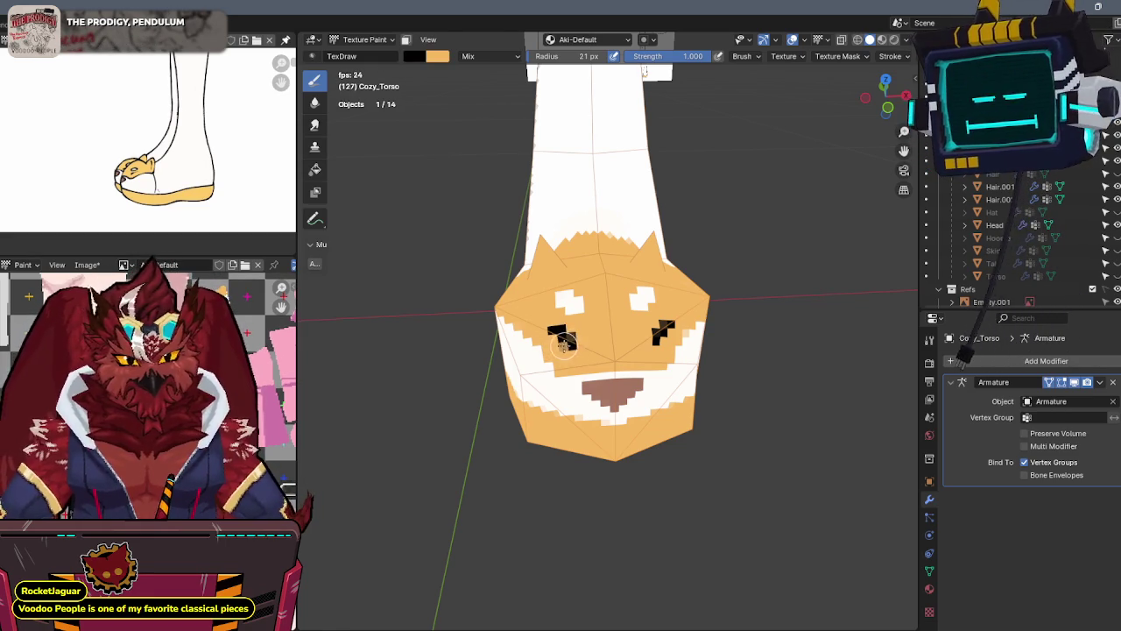
pyautogui.press('x')
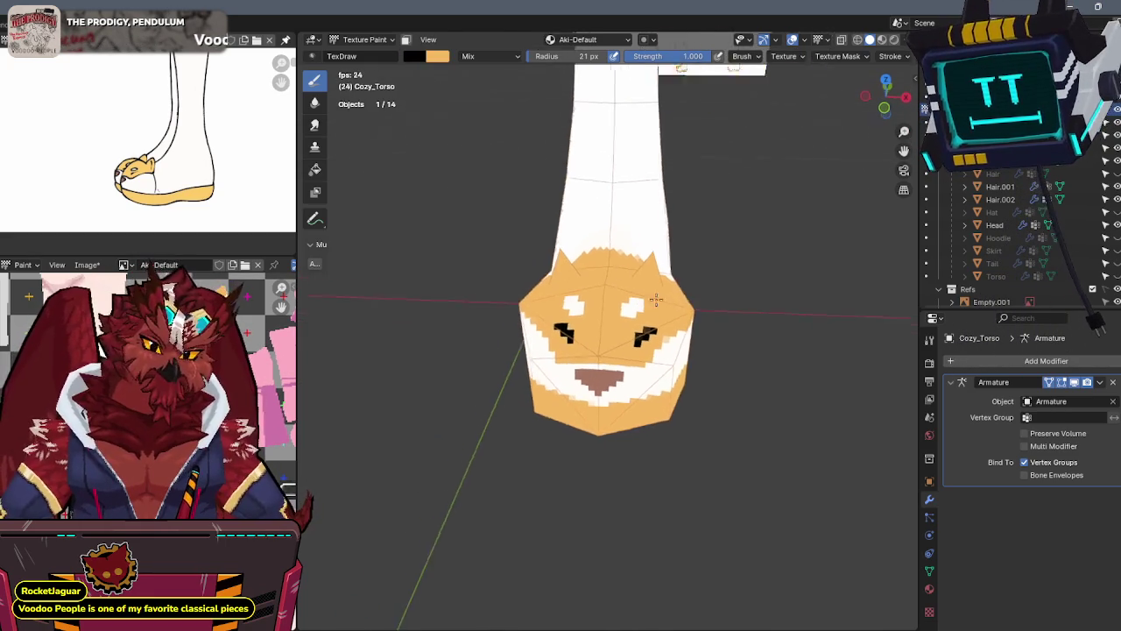
pyautogui.press('KP_1')
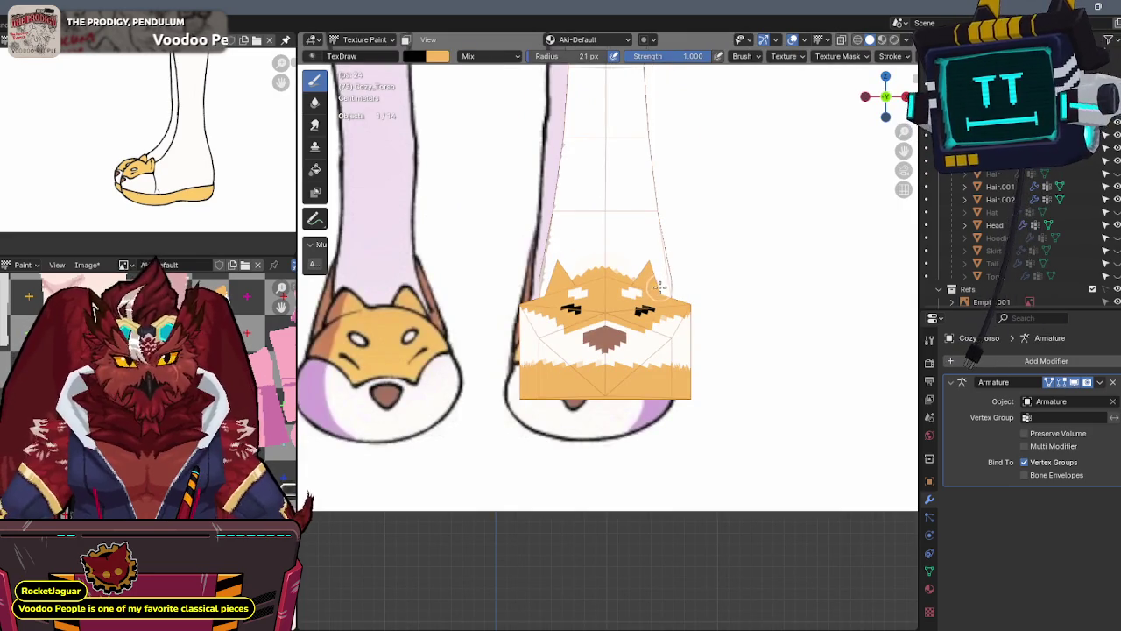
pyautogui.moveTo(574, 315); pyautogui.dragTo(583, 355, button='middle')
pyautogui.press('x')
pyautogui.moveTo(581, 357); pyautogui.dragTo(585, 354)
pyautogui.moveTo(571, 348)
pyautogui.mouseDown(button='middle')
pyautogui.moveTo(592, 305)
pyautogui.moveTo(628, 280)
pyautogui.mouseUp(button='middle')
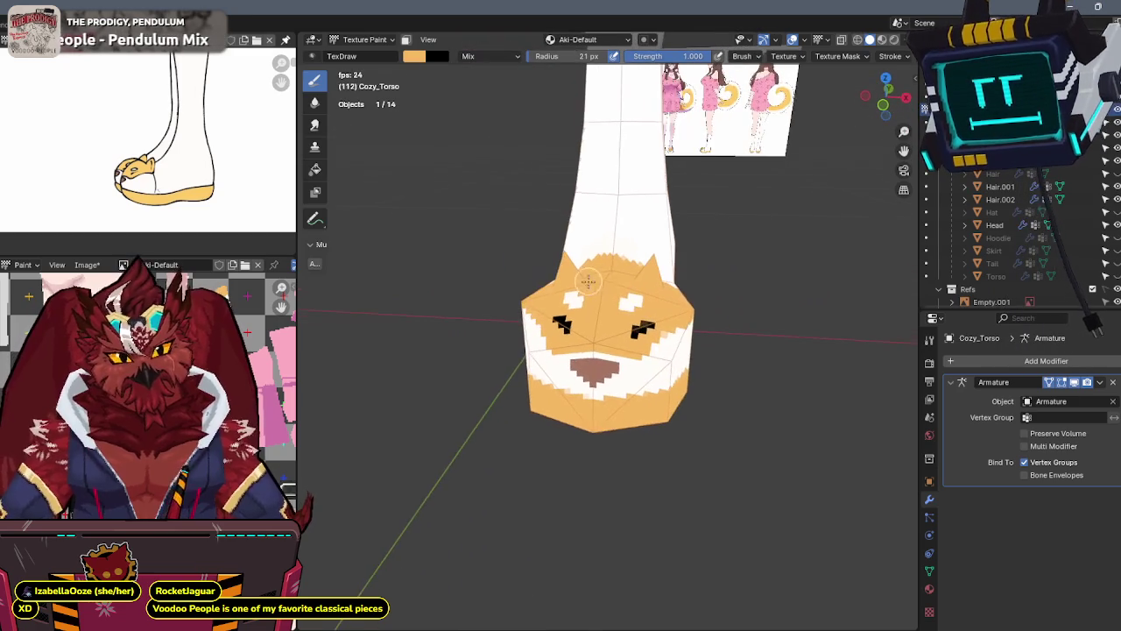
pyautogui.scroll(2, 686, 252)
pyautogui.moveTo(686, 252); pyautogui.dragTo(701, 263, button='middle')
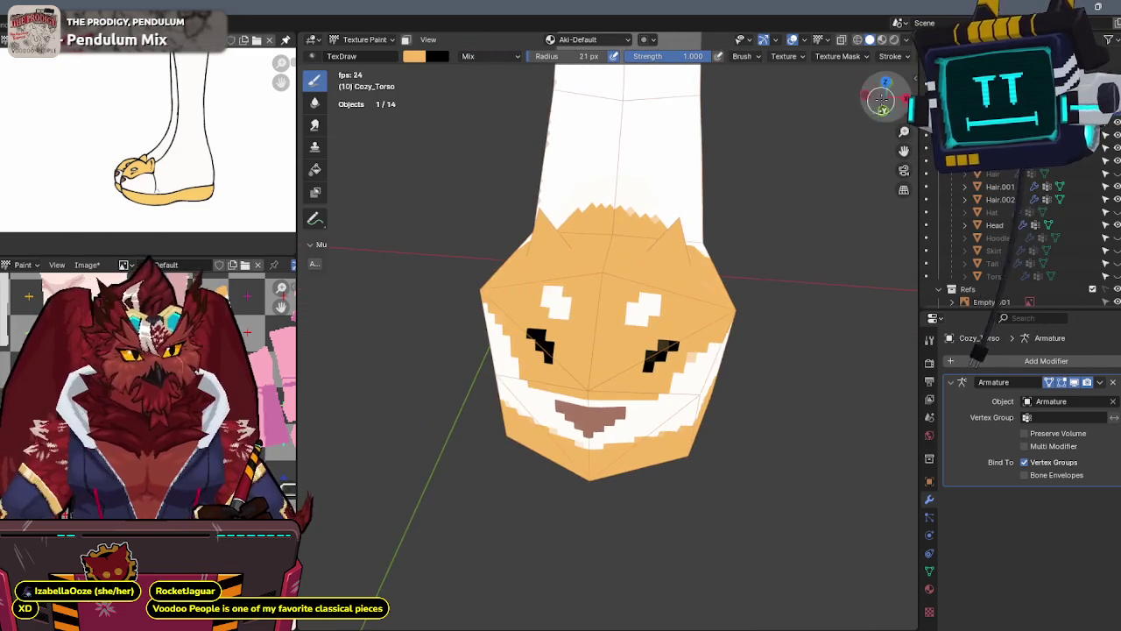
# From a right-side view, paint white over the slipper's orange zigzag area
pyautogui.click(884, 92)
pyautogui.click(886, 114)
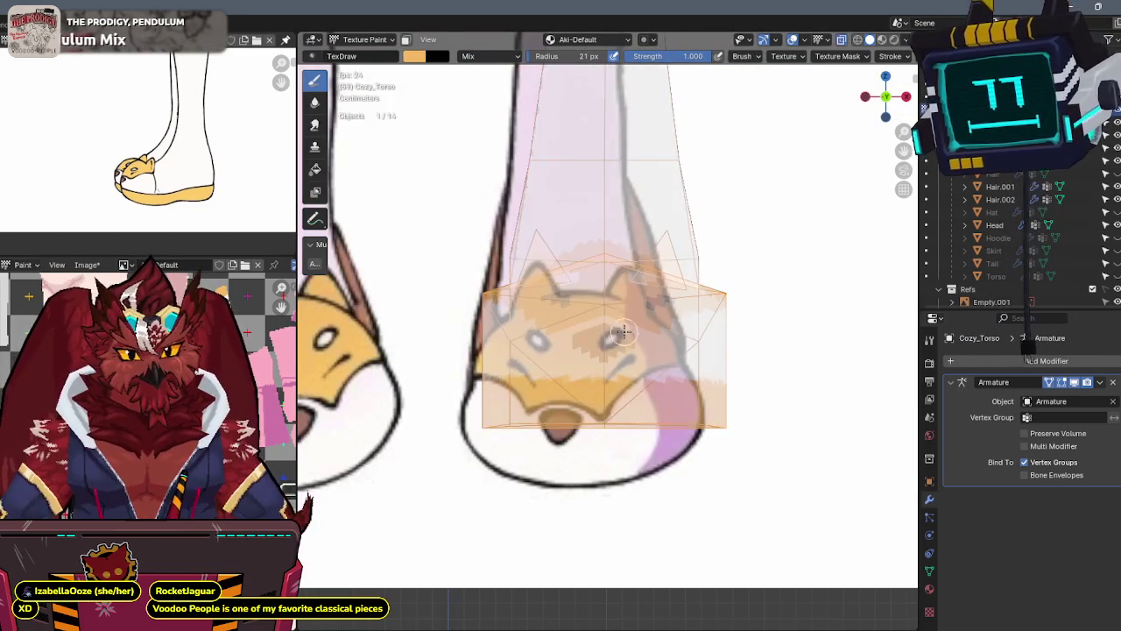
pyautogui.scroll(2, 645, 326)
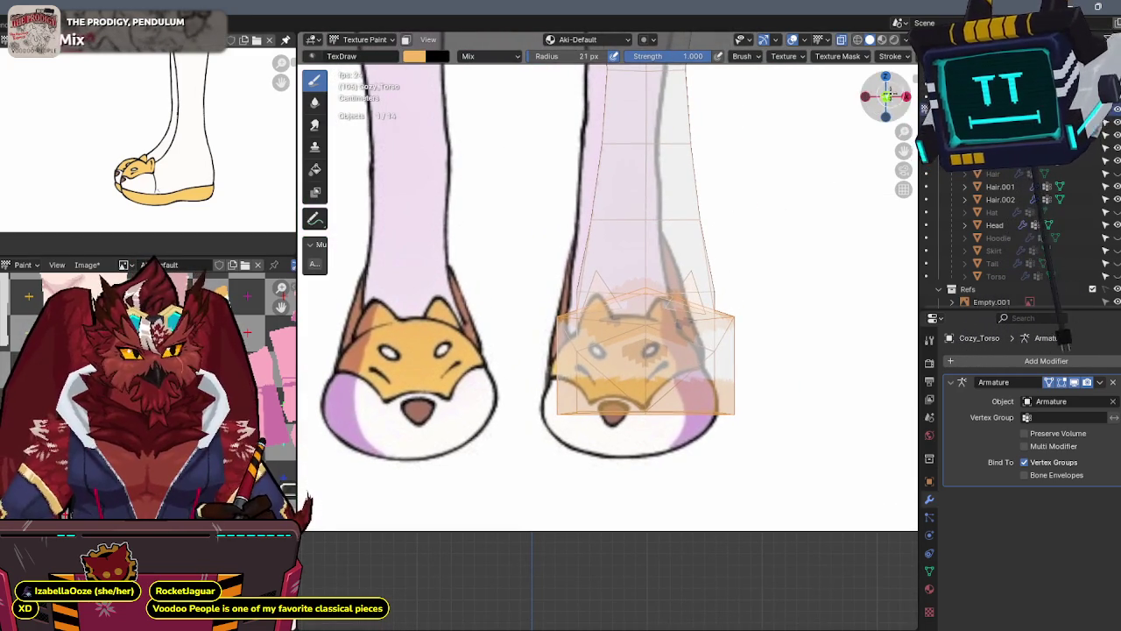
pyautogui.click(905, 96)
pyautogui.scroll(2, 734, 235)
pyautogui.moveTo(734, 235); pyautogui.dragTo(640, 248, button='middle')
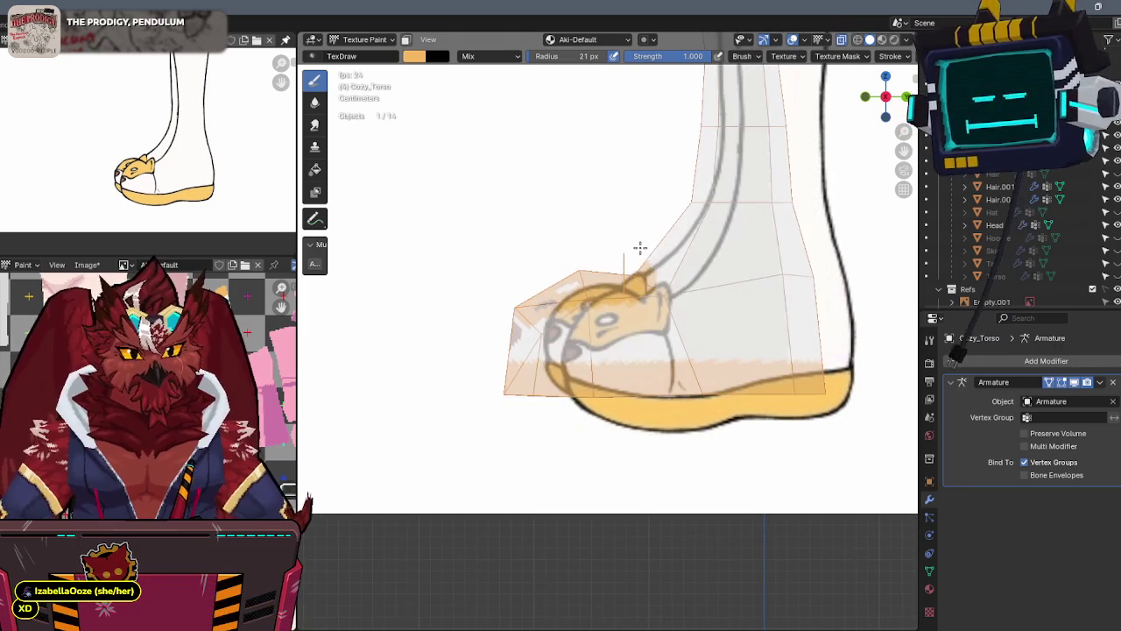
pyautogui.click(865, 96)
pyautogui.scroll(1, 652, 291)
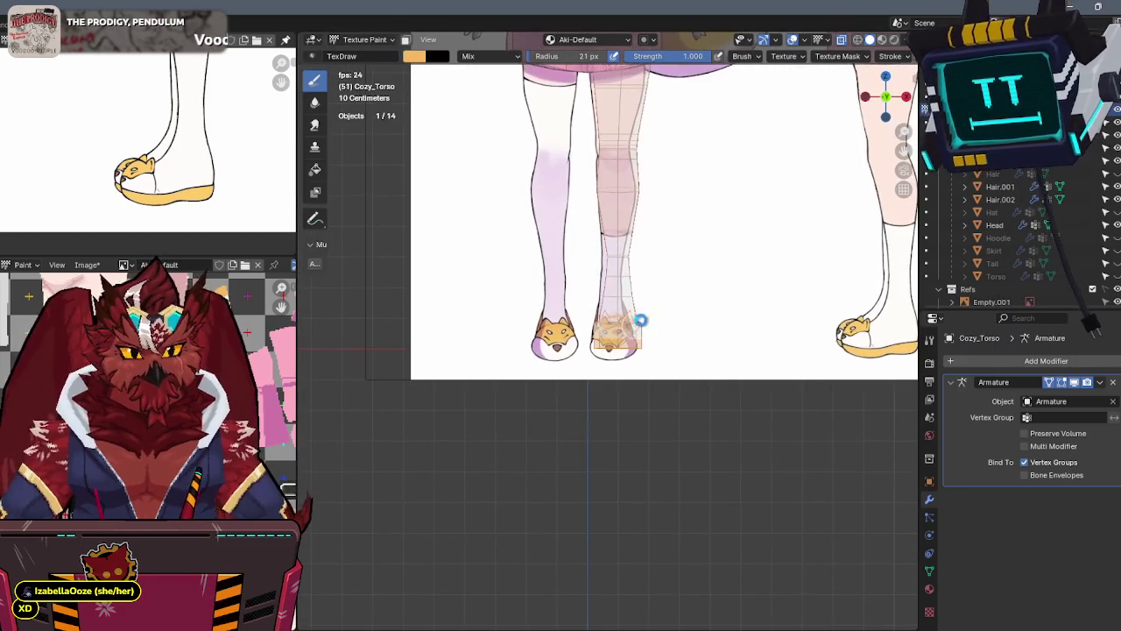
pyautogui.scroll(1, 653, 291)
pyautogui.scroll(5, 652, 291)
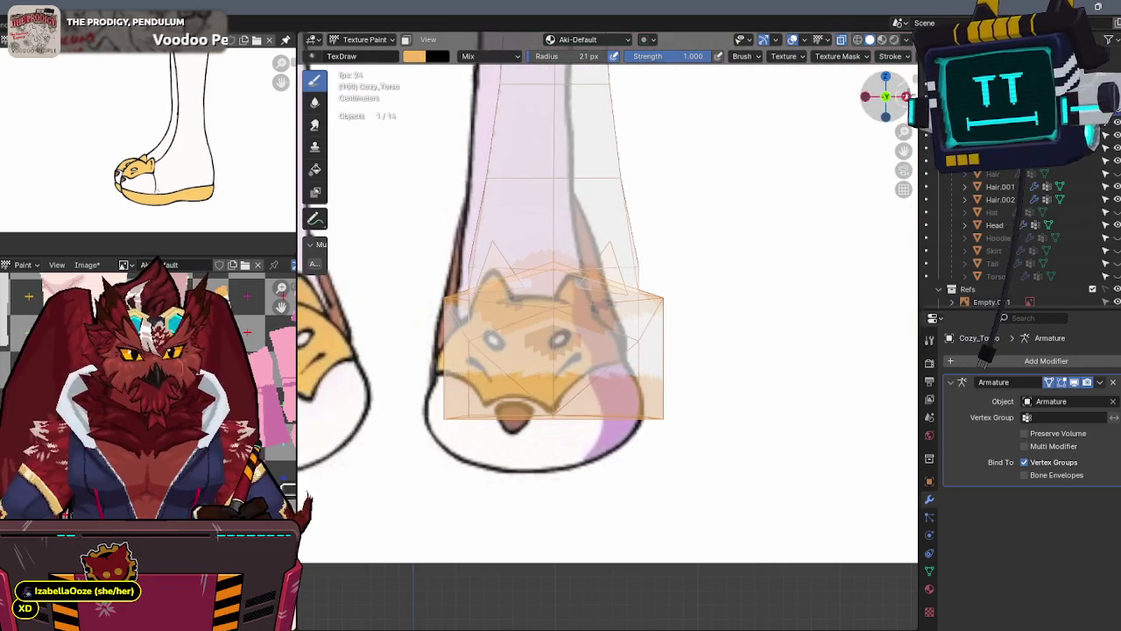
pyautogui.click(905, 97)
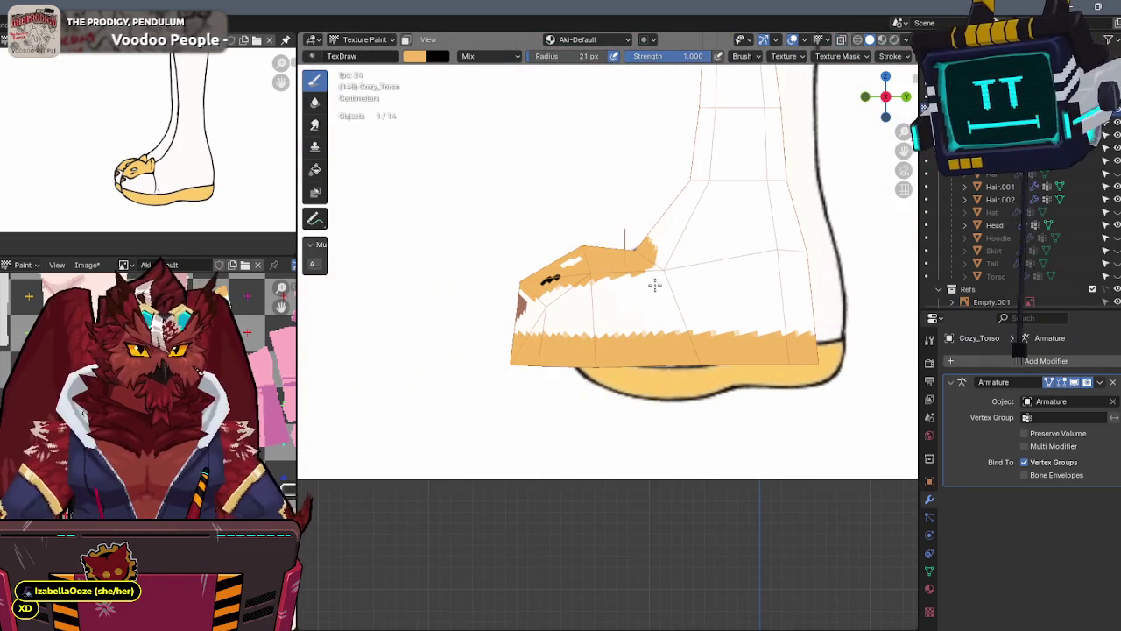
pyautogui.press('x')
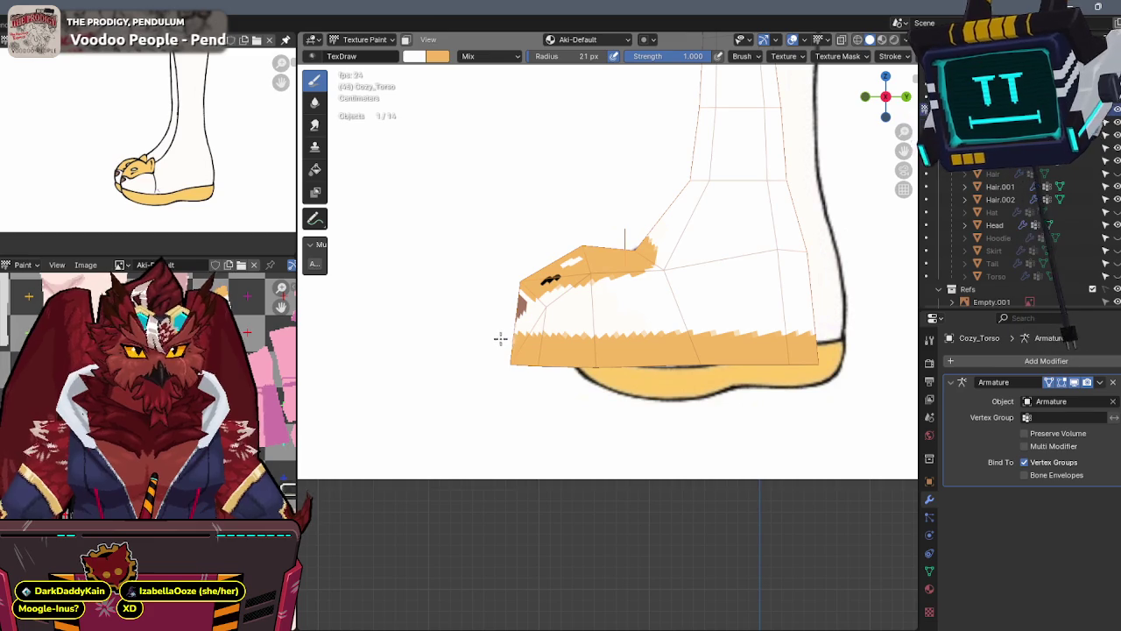
pyautogui.moveTo(501, 338); pyautogui.dragTo(830, 336)
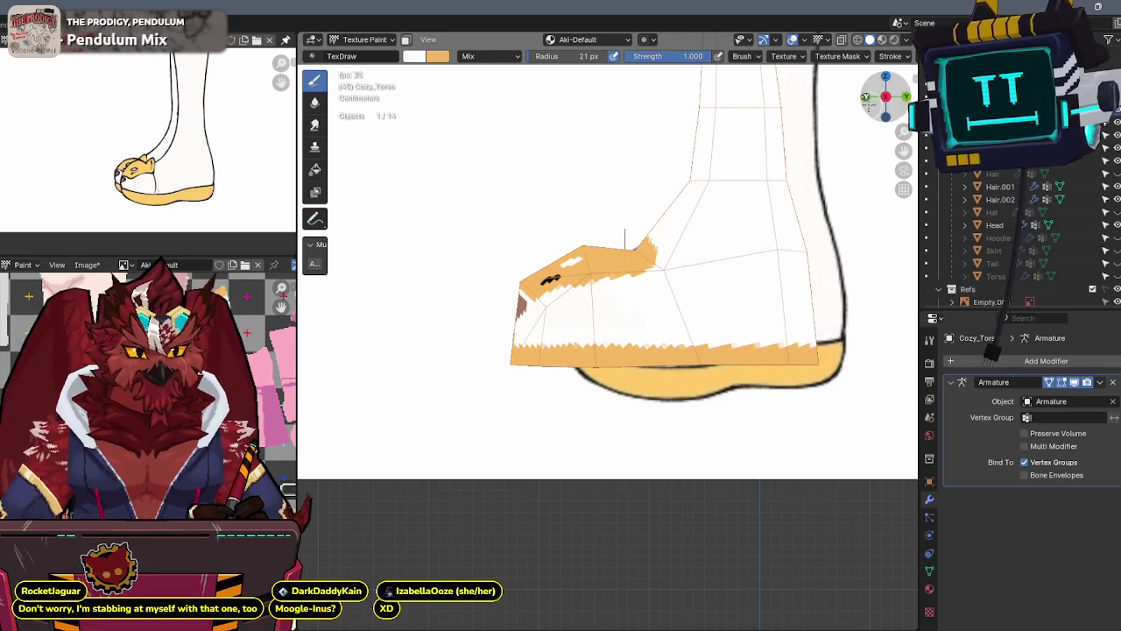
# Touch up the slipper's stepped white edge with orange paint
pyautogui.press('KP_1')
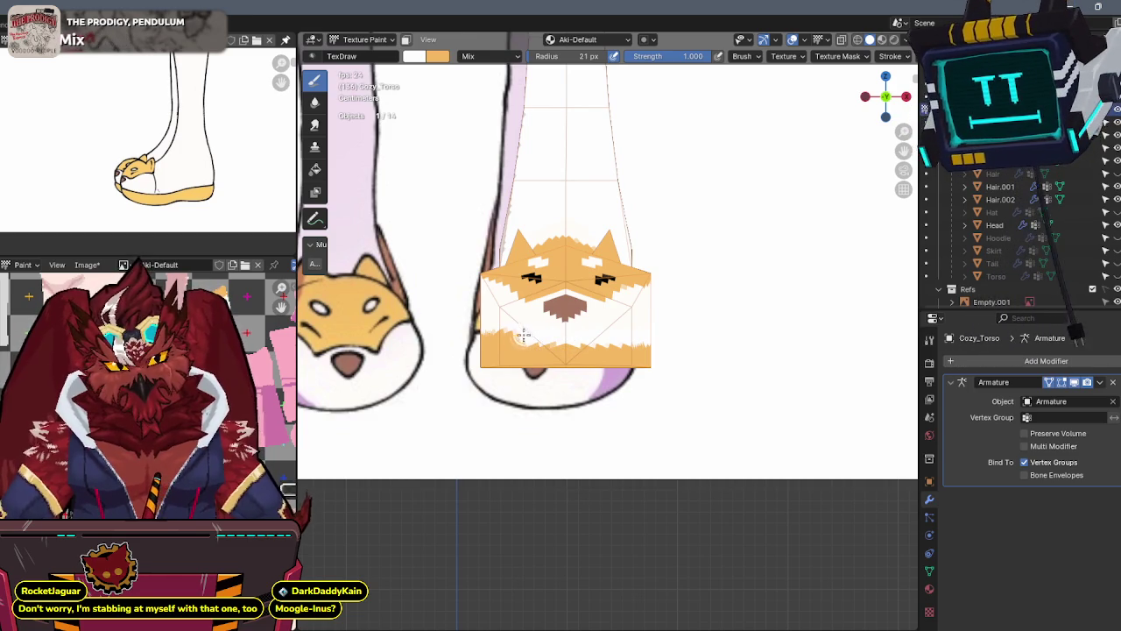
pyautogui.moveTo(530, 291); pyautogui.dragTo(685, 245, button='middle')
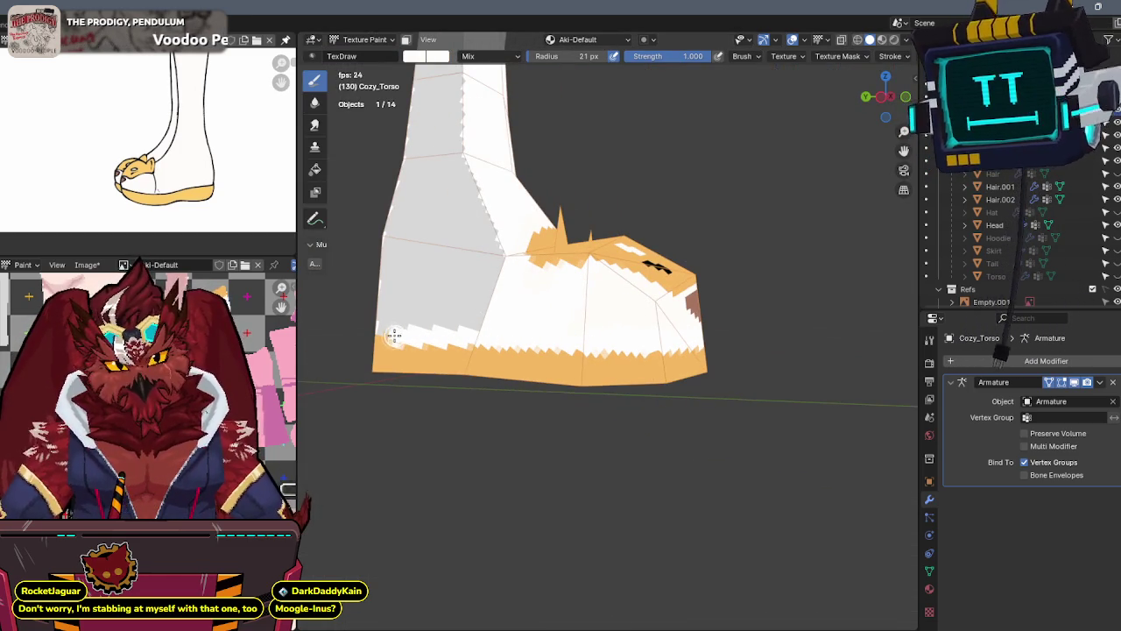
pyautogui.moveTo(359, 335)
pyautogui.mouseDown(button='middle')
pyautogui.moveTo(521, 268)
pyautogui.moveTo(564, 303)
pyautogui.mouseUp(button='middle')
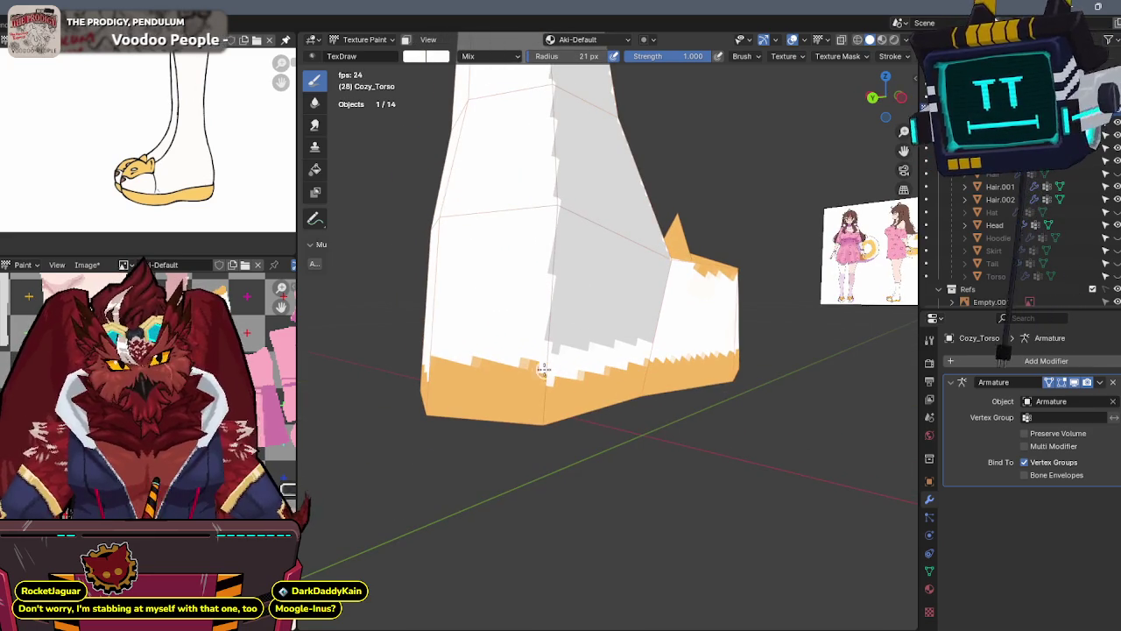
pyautogui.moveTo(546, 370)
pyautogui.mouseDown(button='middle')
pyautogui.moveTo(613, 320)
pyautogui.moveTo(515, 357)
pyautogui.moveTo(518, 301)
pyautogui.mouseUp(button='middle')
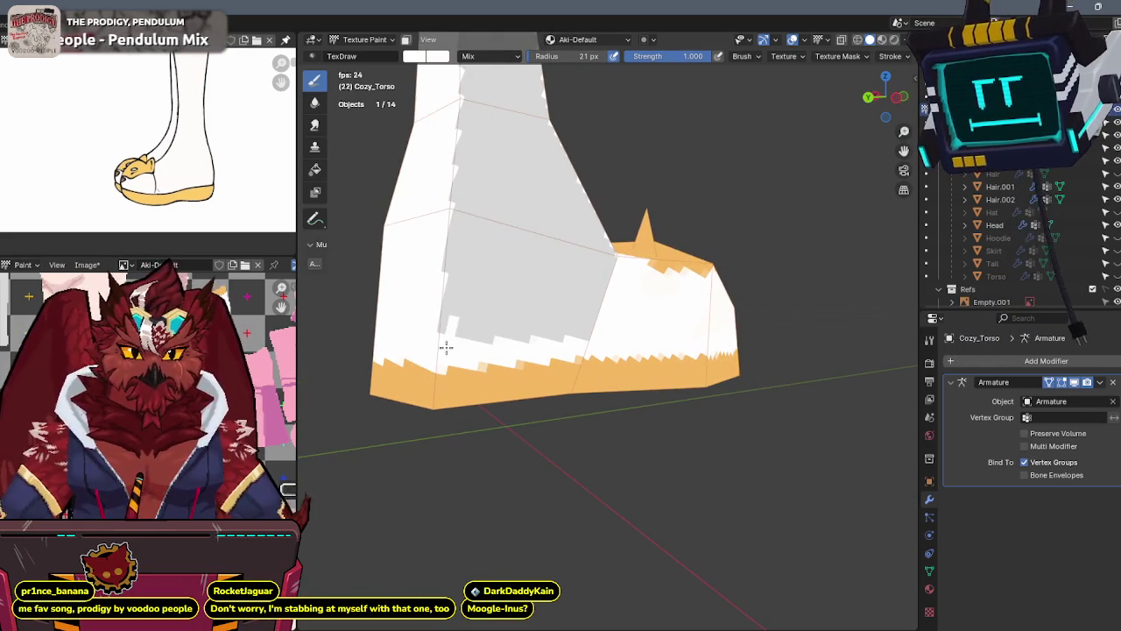
pyautogui.moveTo(476, 268)
pyautogui.mouseDown(button='middle')
pyautogui.moveTo(500, 268)
pyautogui.moveTo(458, 246)
pyautogui.moveTo(494, 308)
pyautogui.mouseUp(button='middle')
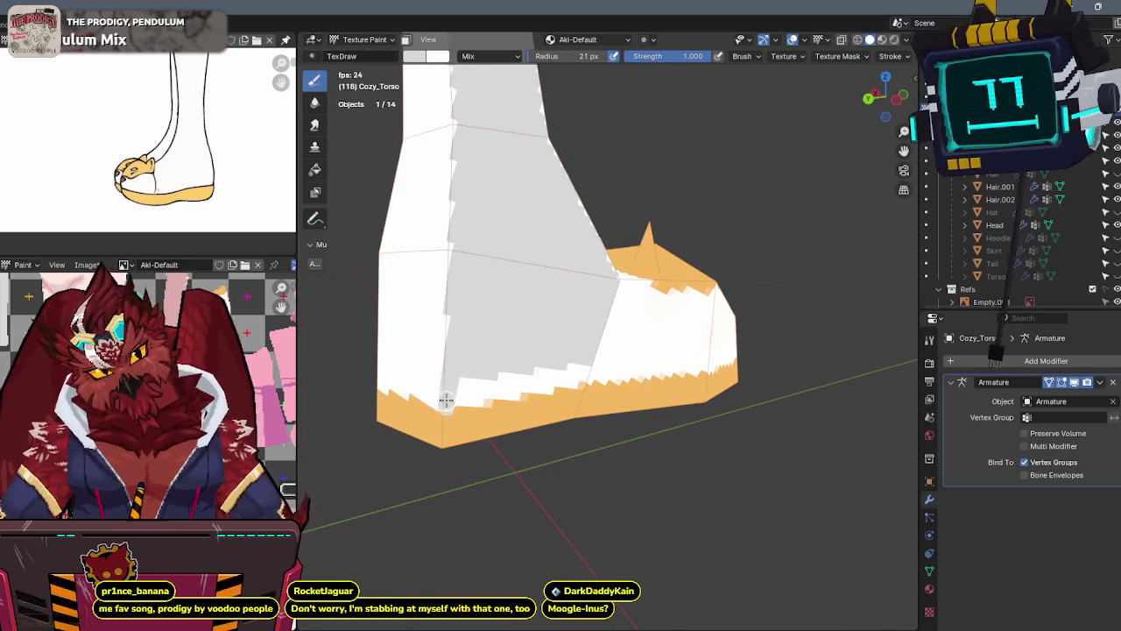
pyautogui.moveTo(462, 383)
pyautogui.mouseDown()
pyautogui.moveTo(466, 401)
pyautogui.moveTo(513, 380)
pyautogui.mouseUp()
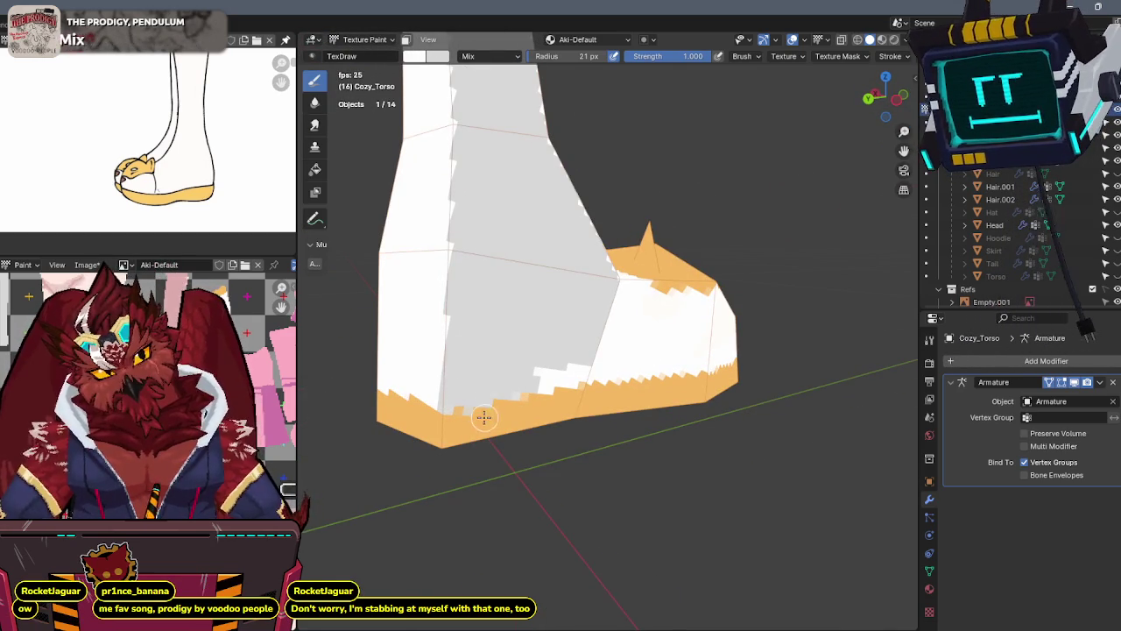
pyautogui.press('s')
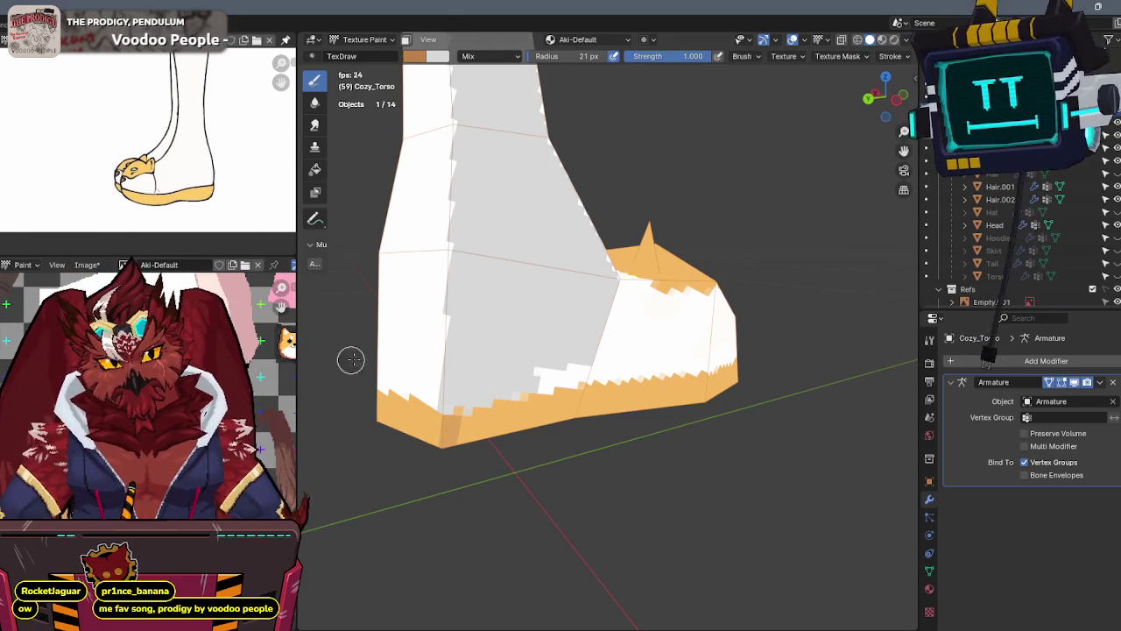
# Add darker brown and grey shading strokes, then extend orange along the sole's lower edge
pyautogui.moveTo(458, 423); pyautogui.dragTo(557, 404)
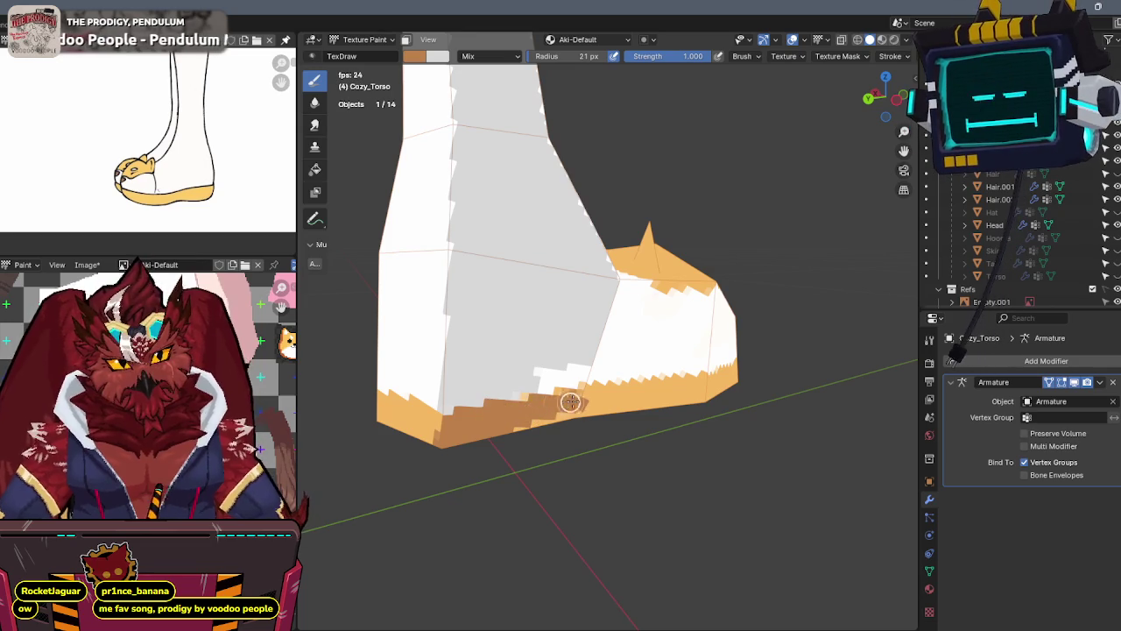
pyautogui.moveTo(658, 359); pyautogui.dragTo(578, 368, button='middle')
pyautogui.moveTo(503, 340)
pyautogui.mouseDown()
pyautogui.moveTo(486, 377)
pyautogui.moveTo(420, 358)
pyautogui.moveTo(506, 374)
pyautogui.mouseUp()
pyautogui.press('x')
pyautogui.moveTo(443, 393)
pyautogui.mouseDown()
pyautogui.moveTo(444, 383)
pyautogui.moveTo(588, 411)
pyautogui.moveTo(475, 403)
pyautogui.mouseUp()
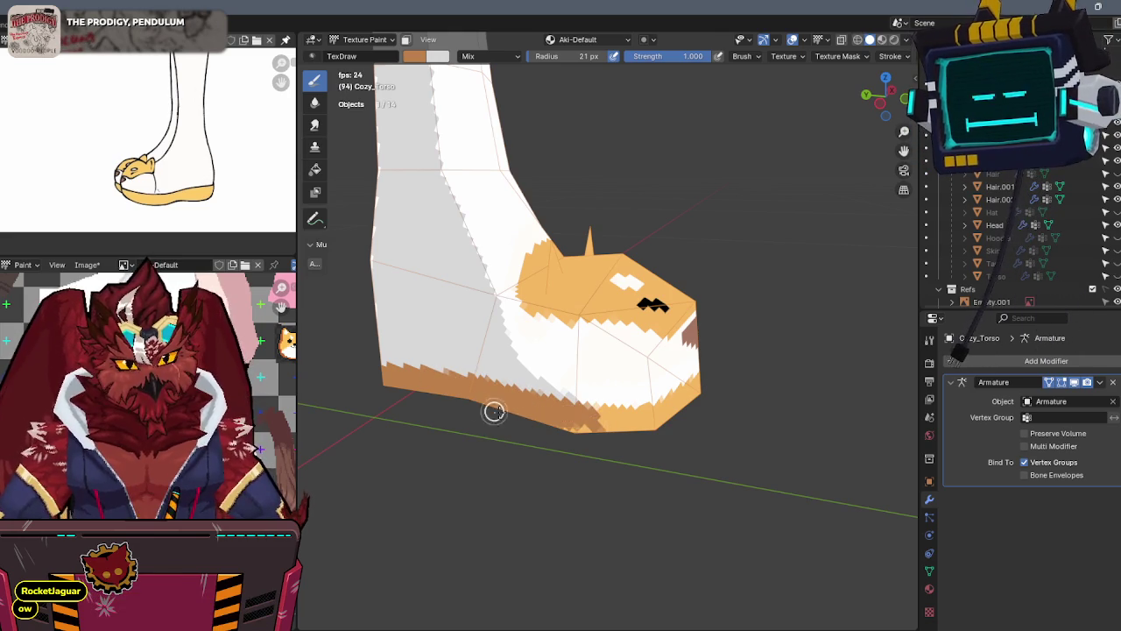
# Paint more orange along the sole's lower edge and review the fox face from the front
pyautogui.moveTo(588, 426)
pyautogui.mouseDown(button='middle')
pyautogui.moveTo(608, 330)
pyautogui.moveTo(577, 362)
pyautogui.moveTo(584, 329)
pyautogui.mouseUp(button='middle')
pyautogui.press('x')
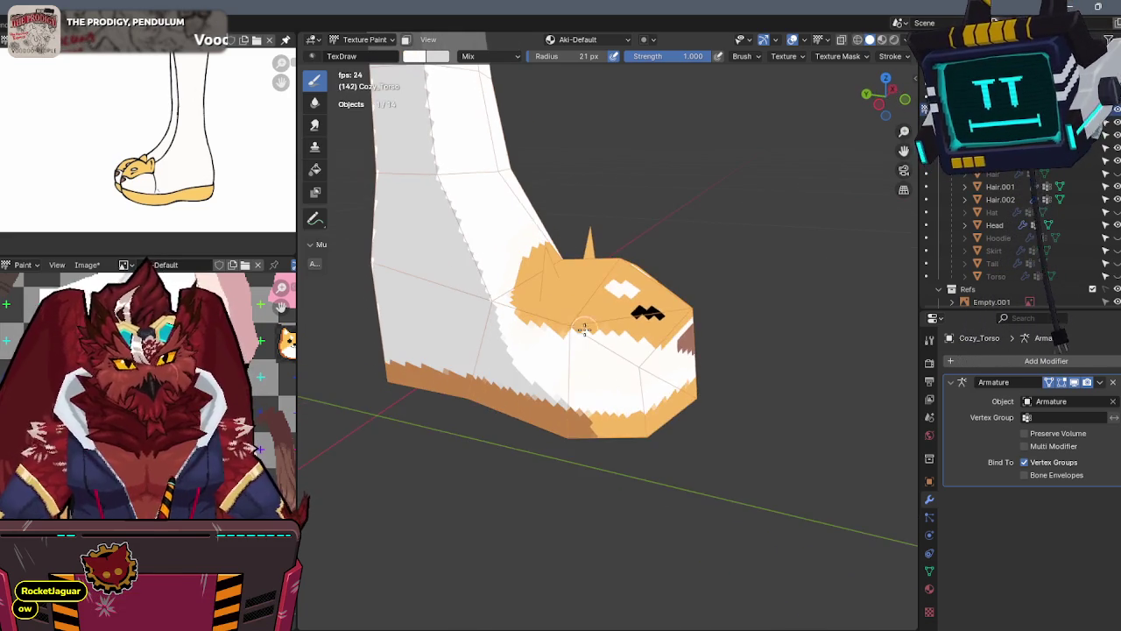
pyautogui.moveTo(514, 301)
pyautogui.mouseDown(button='middle')
pyautogui.moveTo(526, 342)
pyautogui.moveTo(543, 292)
pyautogui.moveTo(587, 260)
pyautogui.mouseUp(button='middle')
pyautogui.press('x')
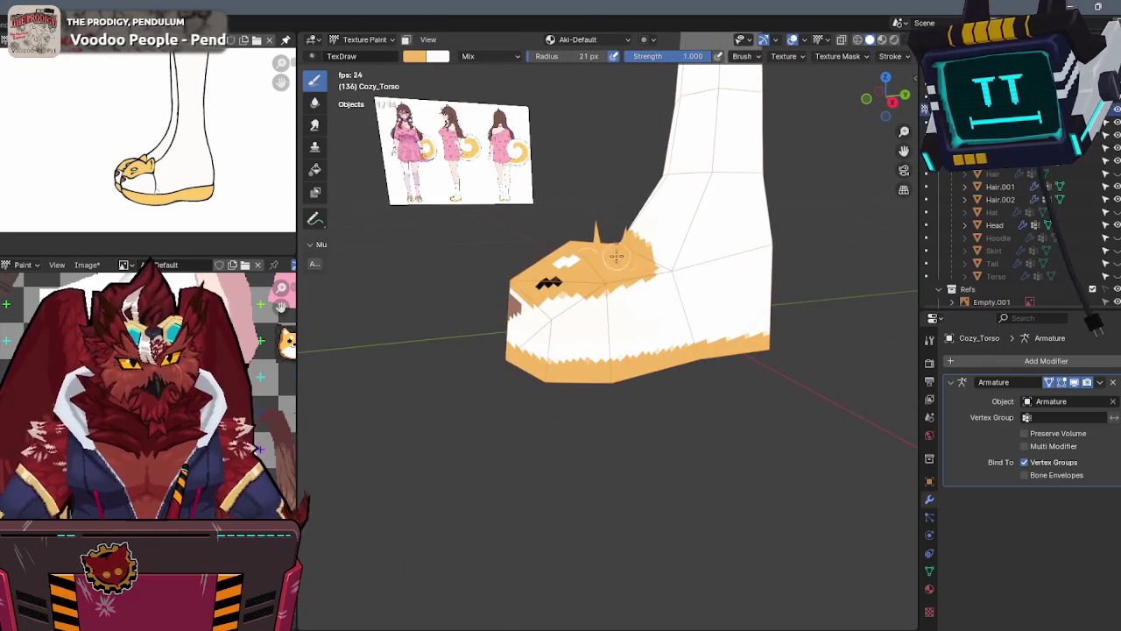
pyautogui.moveTo(642, 257)
pyautogui.mouseDown(button='middle')
pyautogui.moveTo(638, 312)
pyautogui.moveTo(646, 281)
pyautogui.moveTo(648, 289)
pyautogui.mouseUp(button='middle')
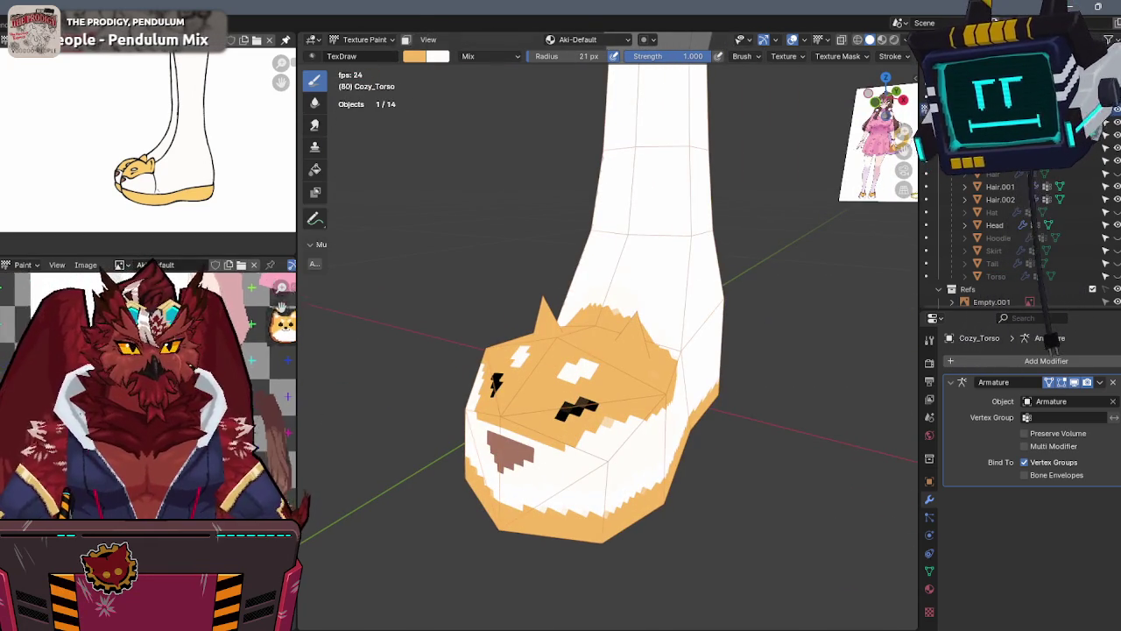
pyautogui.moveTo(526, 325)
pyautogui.mouseDown(button='middle')
pyautogui.moveTo(610, 291)
pyautogui.moveTo(666, 302)
pyautogui.mouseUp(button='middle')
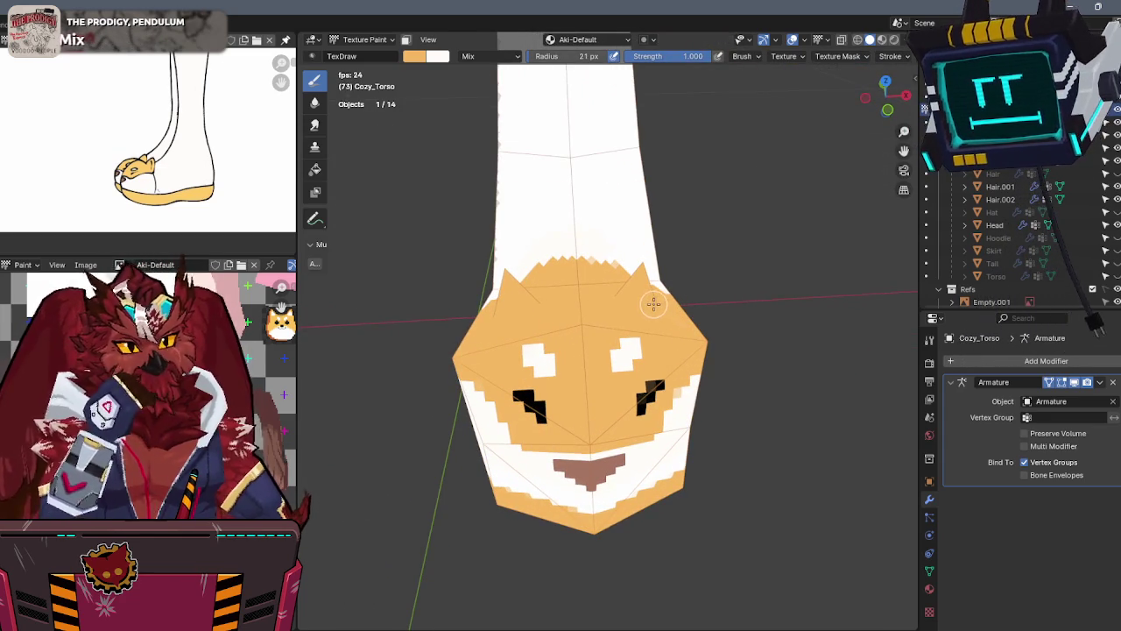
pyautogui.moveTo(722, 267)
pyautogui.mouseDown(button='middle')
pyautogui.moveTo(650, 238)
pyautogui.moveTo(537, 291)
pyautogui.moveTo(608, 276)
pyautogui.mouseUp(button='middle')
pyautogui.press('KP_1')
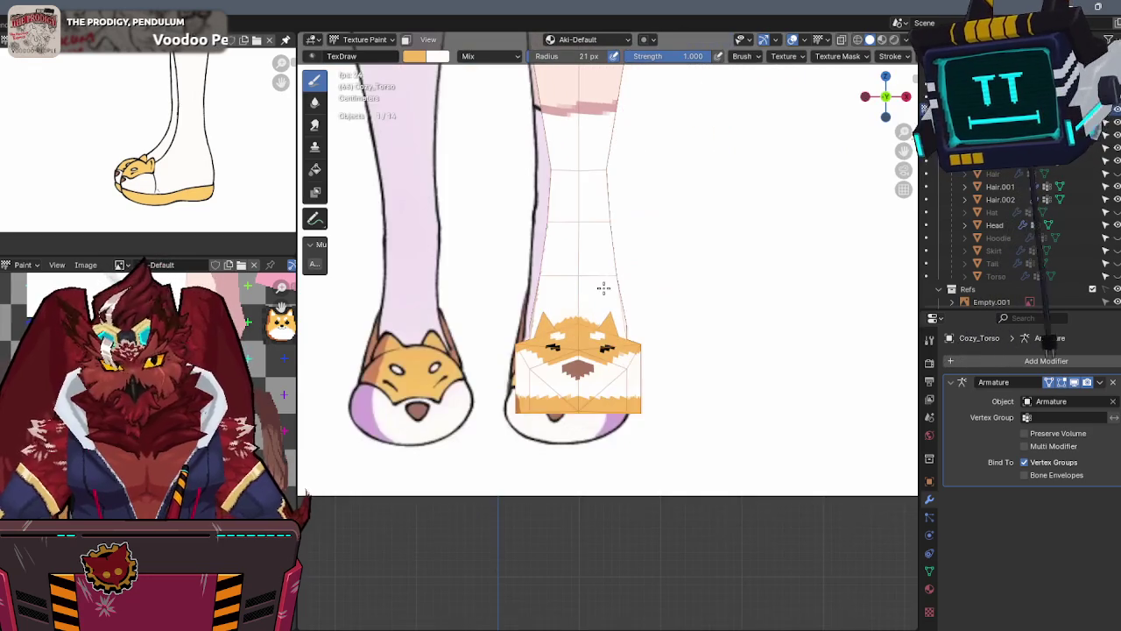
# Switch the foot from Texture Paint through Object Mode into Sculpt Mode
pyautogui.scroll(-1, 596, 274)
pyautogui.scroll(-1, 636, 242)
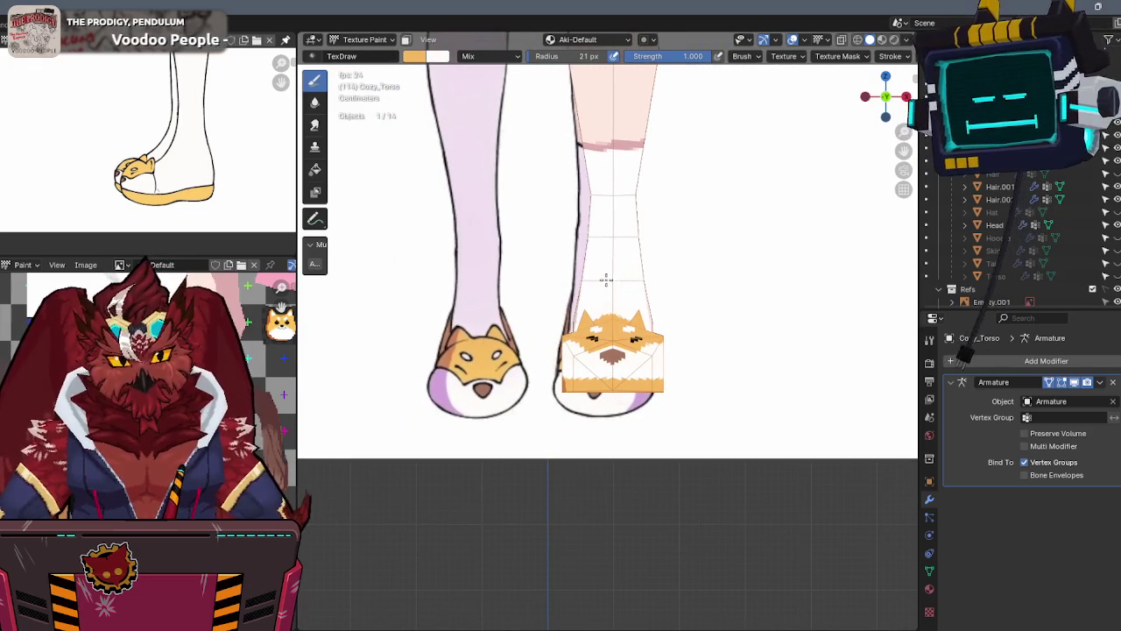
pyautogui.moveTo(578, 294); pyautogui.dragTo(571, 336, button='middle')
pyautogui.hotkey('ctrl', 'Tab')
pyautogui.click(464, 343)
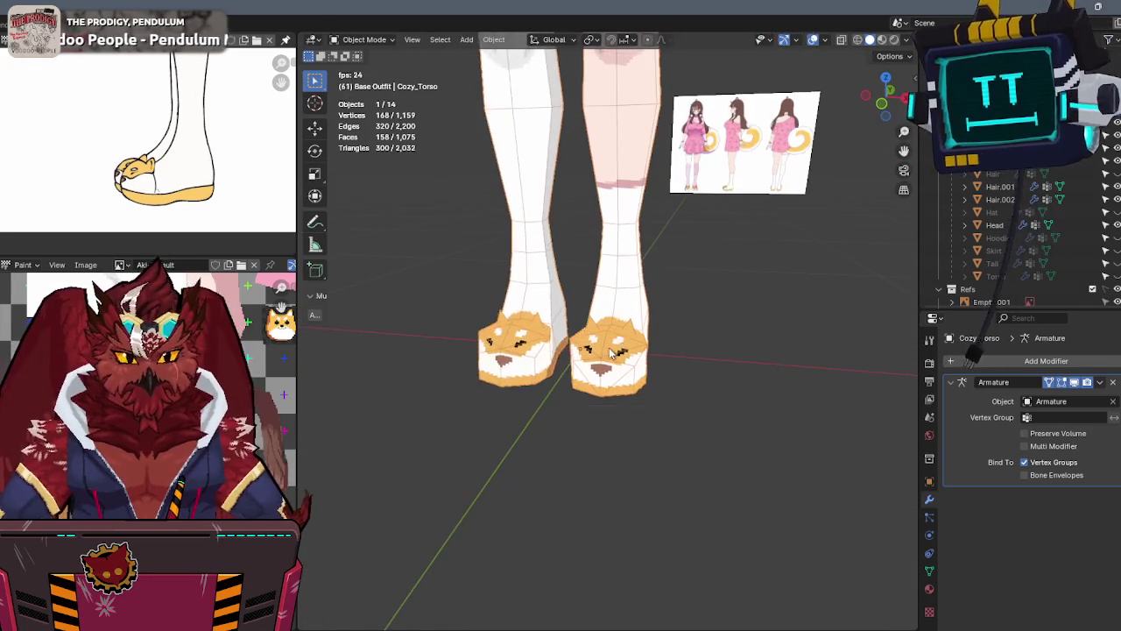
pyautogui.hotkey('ctrl', 'Tab')
pyautogui.scroll(6, 605, 348)
pyautogui.moveTo(614, 368); pyautogui.dragTo(648, 418, button='middle')
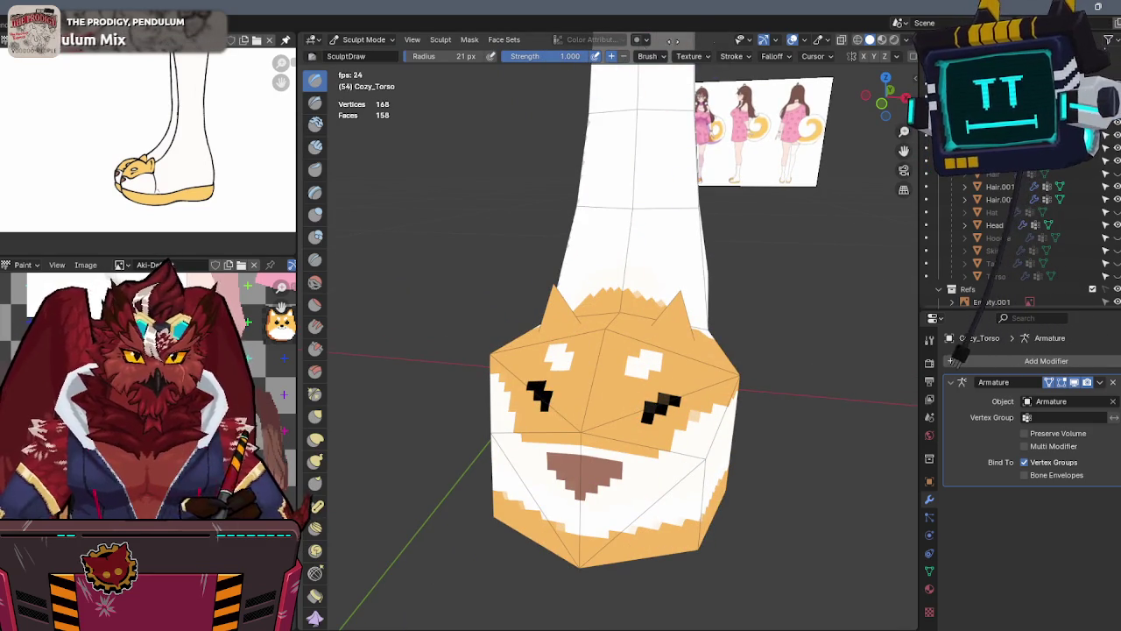
# Return to Texture Paint and inspect the fox face with its black mouth mark from front and angled views
pyautogui.hotkey('ctrl', 'Tab')
pyautogui.click(585, 393)
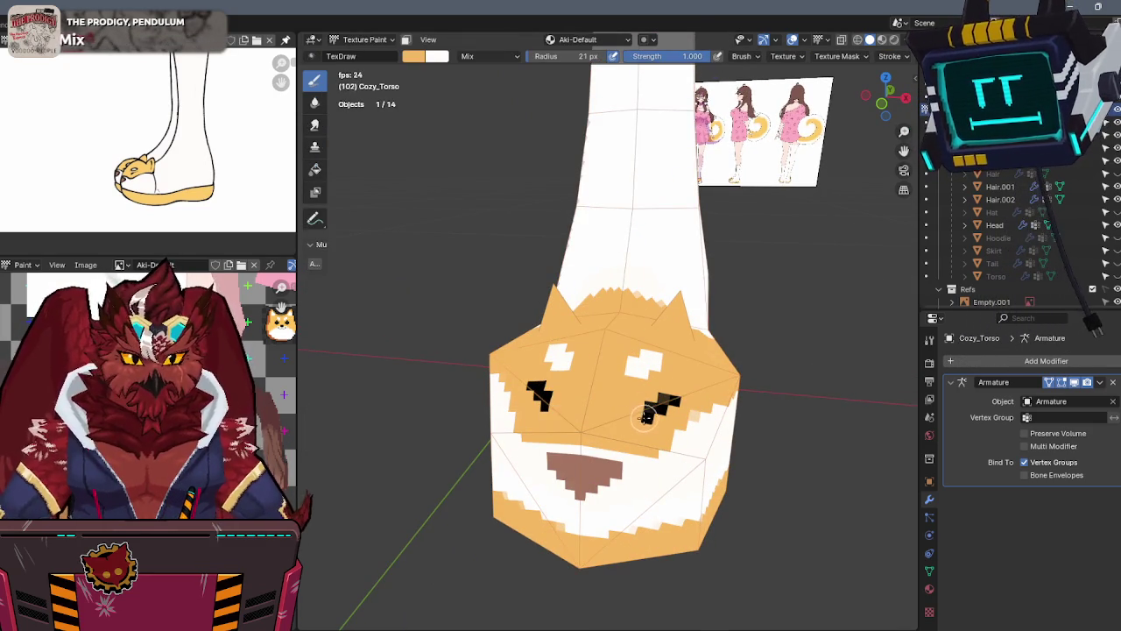
pyautogui.keyDown('shift'); pyautogui.moveTo(666, 399); pyautogui.dragTo(653, 324, button='middle'); pyautogui.keyUp('shift')
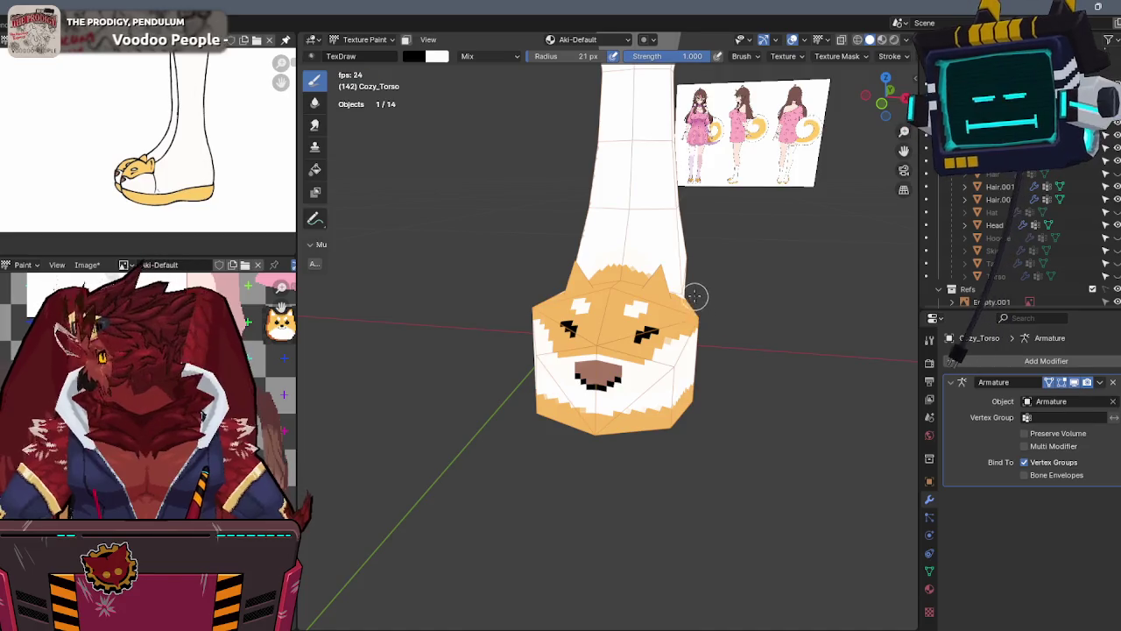
pyautogui.moveTo(693, 295)
pyautogui.mouseDown(button='middle')
pyautogui.moveTo(741, 297)
pyautogui.moveTo(729, 301)
pyautogui.mouseUp(button='middle')
pyautogui.press('KP_1')
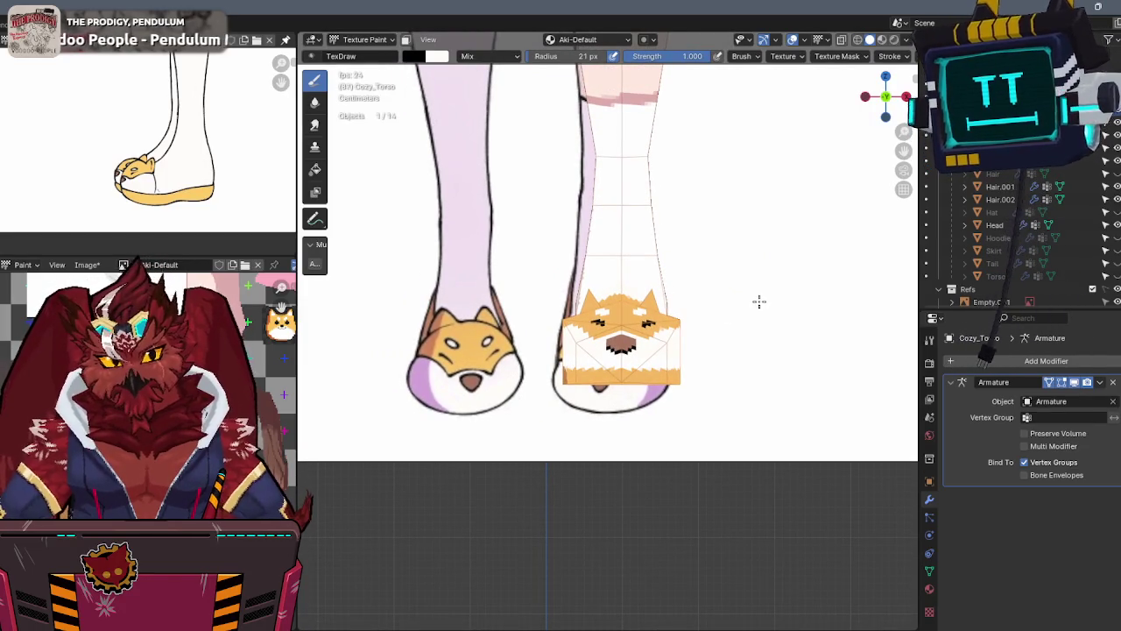
pyautogui.moveTo(756, 253)
pyautogui.mouseDown(button='middle')
pyautogui.moveTo(589, 340)
pyautogui.moveTo(722, 305)
pyautogui.moveTo(665, 289)
pyautogui.mouseUp(button='middle')
pyautogui.hotkey('ctrl', 'Tab')
# Reveal the hidden left leg and slipper with Alt+H, then go back to Object Mode
pyautogui.click(818, 305)
pyautogui.scroll(2, 633, 289)
pyautogui.click(631, 287)
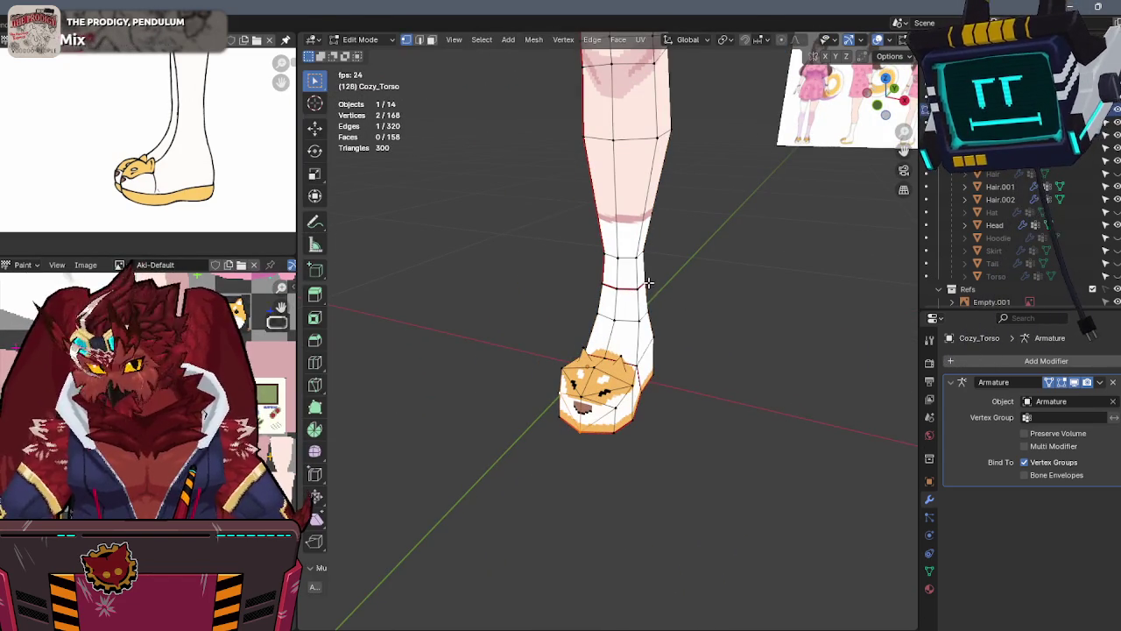
pyautogui.hotkey('alt', 'h')
pyautogui.press('`')
pyautogui.press('Escape')
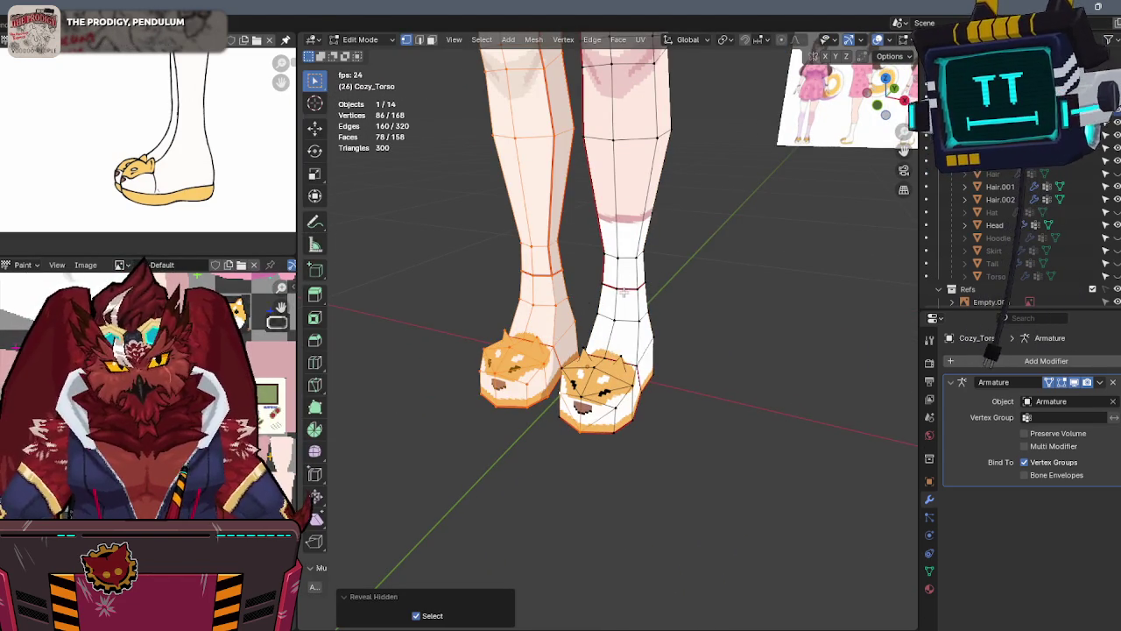
pyautogui.press('Tab')
# Compare the model against the front and side reference views
pyautogui.scroll(-2, 686, 294)
pyautogui.moveTo(678, 286); pyautogui.dragTo(690, 332, button='middle')
pyautogui.scroll(-3, 690, 333)
pyautogui.moveTo(656, 368)
pyautogui.mouseDown(button='middle')
pyautogui.moveTo(711, 330)
pyautogui.moveTo(694, 330)
pyautogui.moveTo(683, 251)
pyautogui.mouseUp(button='middle')
pyautogui.scroll(-2, 711, 330)
pyautogui.scroll(2, 695, 330)
pyautogui.press('KP_1')
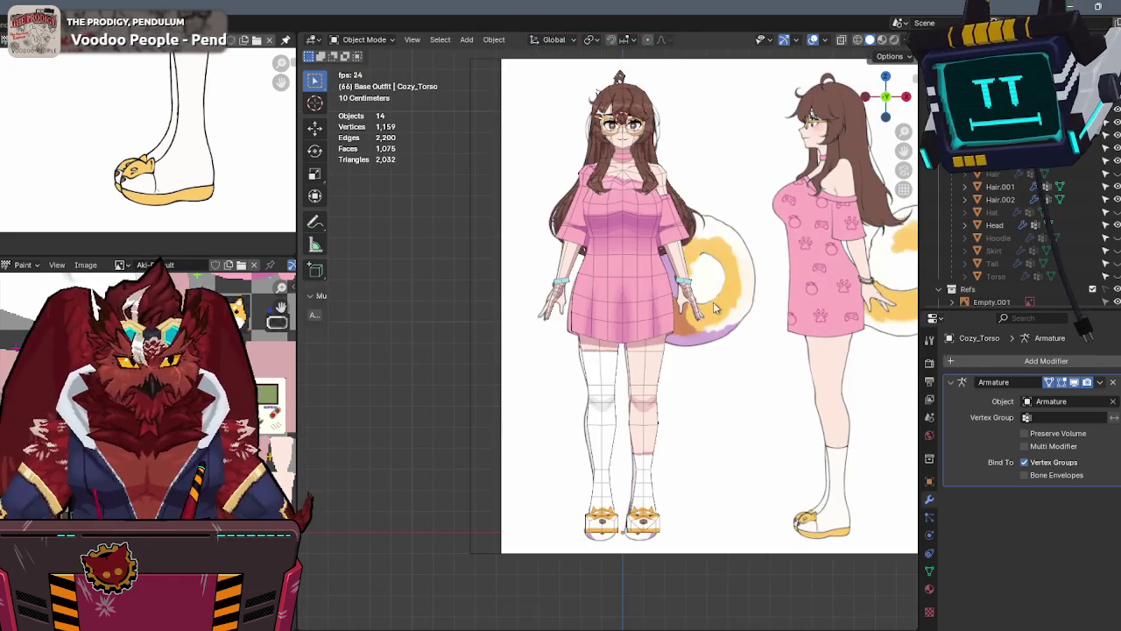
pyautogui.click(903, 99)
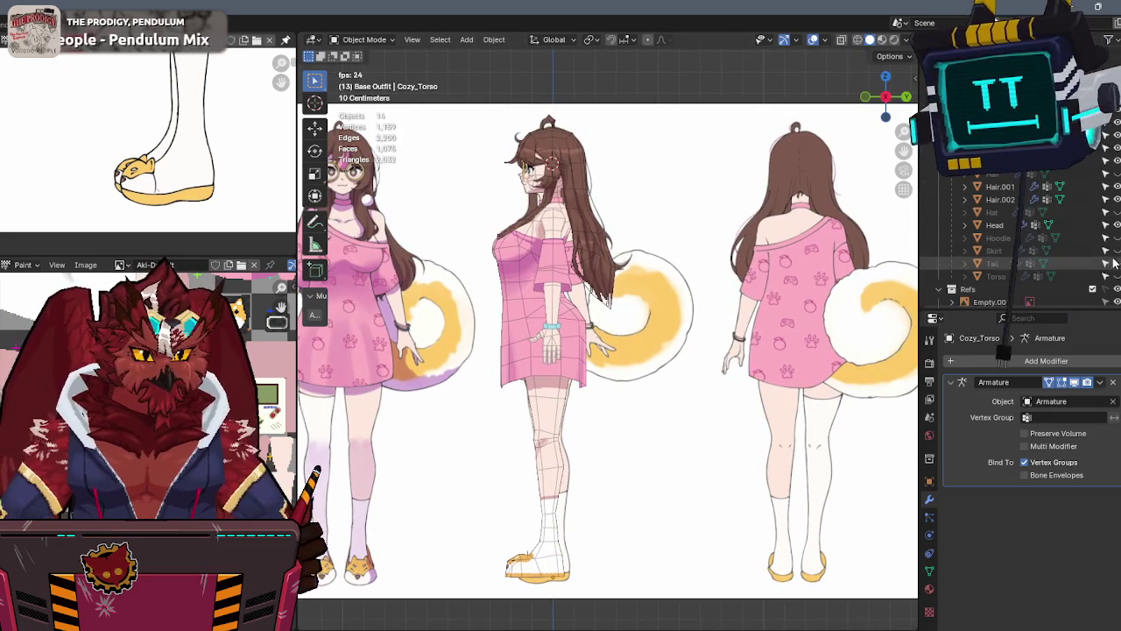
# Select the Tail object, reframe the model, then select the neck piece Cozy_Torso.002
pyautogui.click(1072, 263)
pyautogui.keyDown('shift'); pyautogui.moveTo(336, 126); pyautogui.dragTo(351, 91, button='middle'); pyautogui.keyUp('shift')
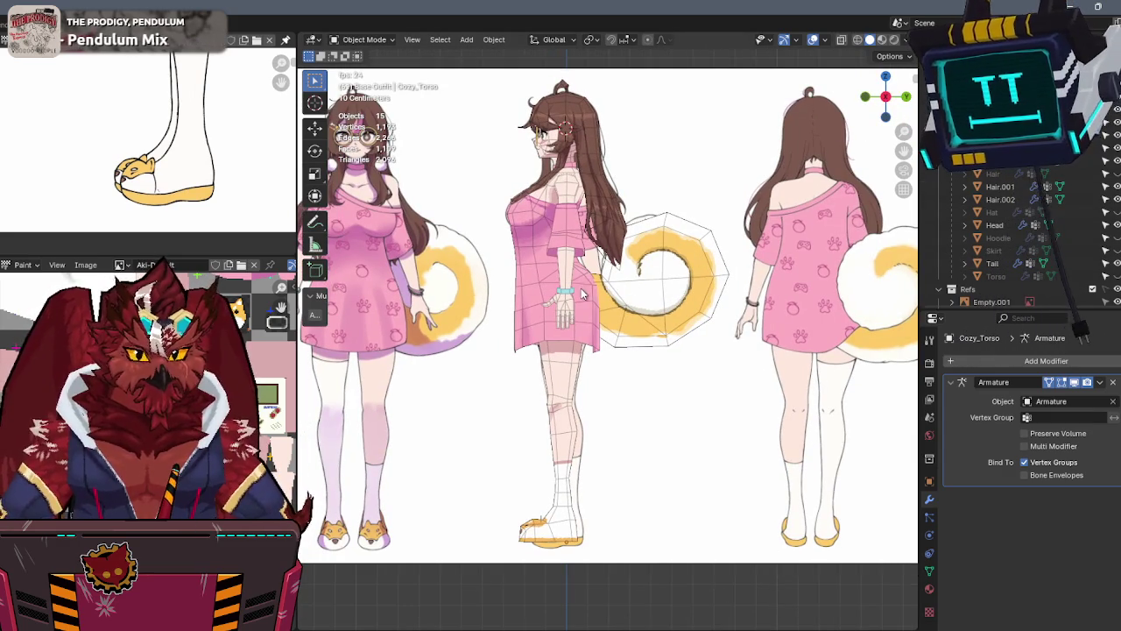
pyautogui.keyDown('shift'); pyautogui.moveTo(368, 269); pyautogui.dragTo(477, 317, button='middle'); pyautogui.keyUp('shift')
pyautogui.keyDown('shift'); pyautogui.moveTo(509, 403); pyautogui.dragTo(499, 324, button='middle'); pyautogui.keyUp('shift')
pyautogui.scroll(2, 557, 248)
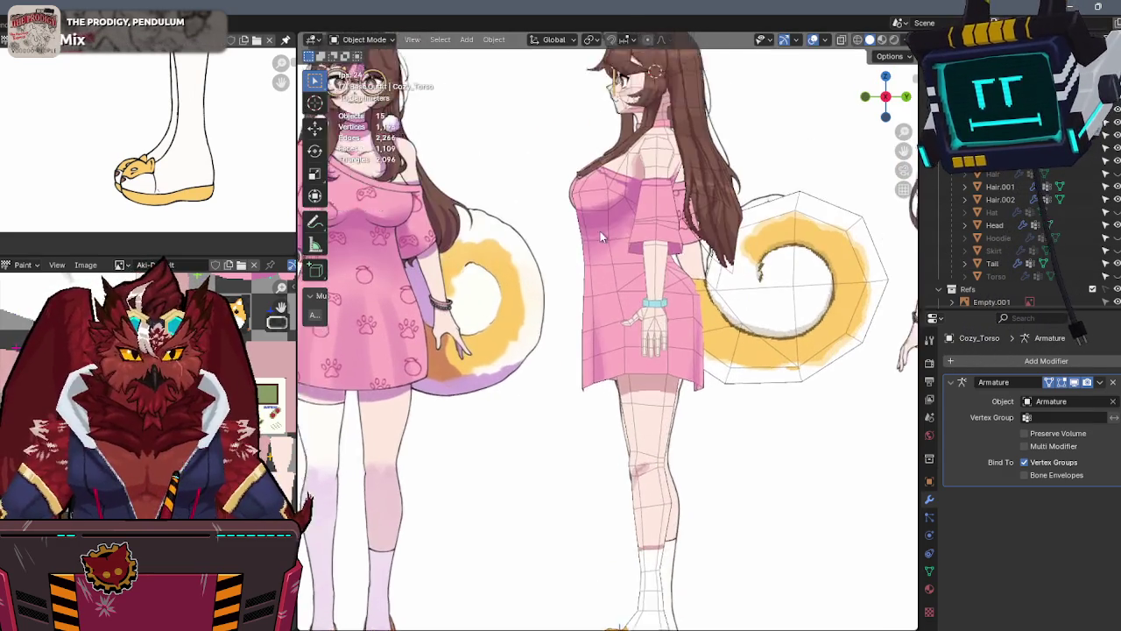
pyautogui.moveTo(557, 248); pyautogui.dragTo(791, 235, button='middle')
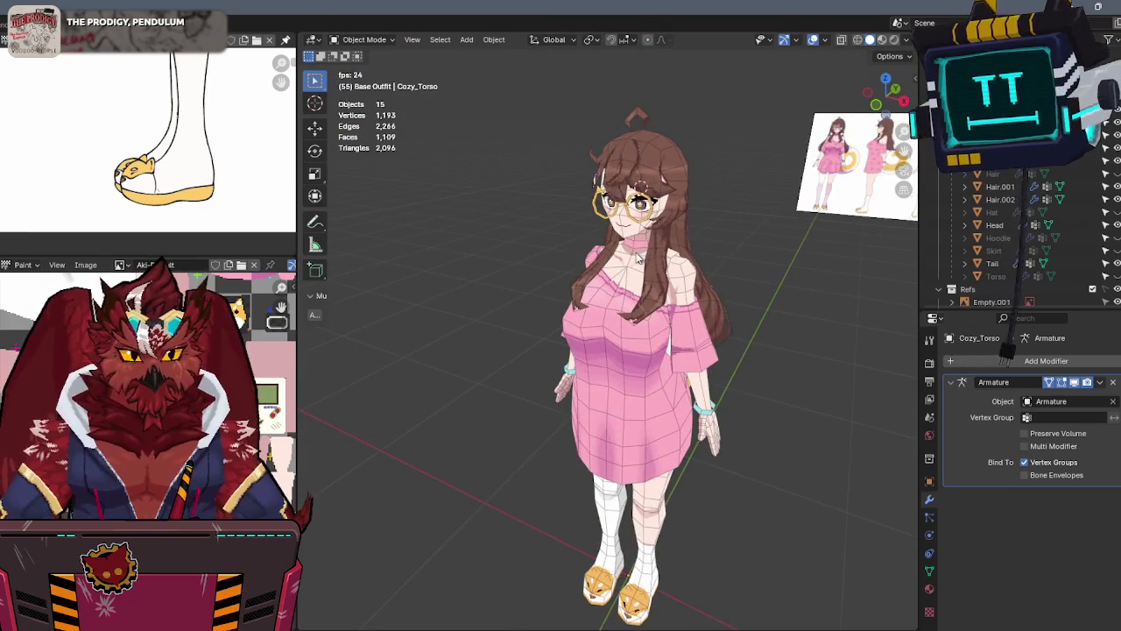
pyautogui.scroll(5, 608, 303)
pyautogui.click(607, 302)
pyautogui.hotkey('ctrl', 'Tab')
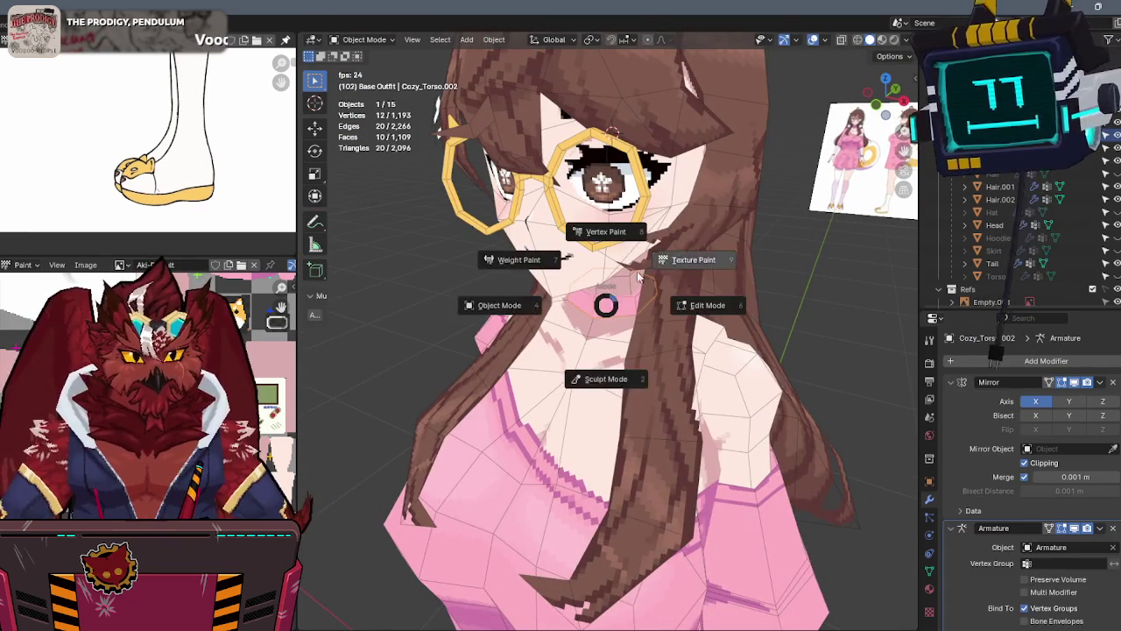
# Texture-paint the isolated neck piece, stroking darker pink across its top
pyautogui.click(675, 253)
pyautogui.scroll(3, 659, 223)
pyautogui.press('s')
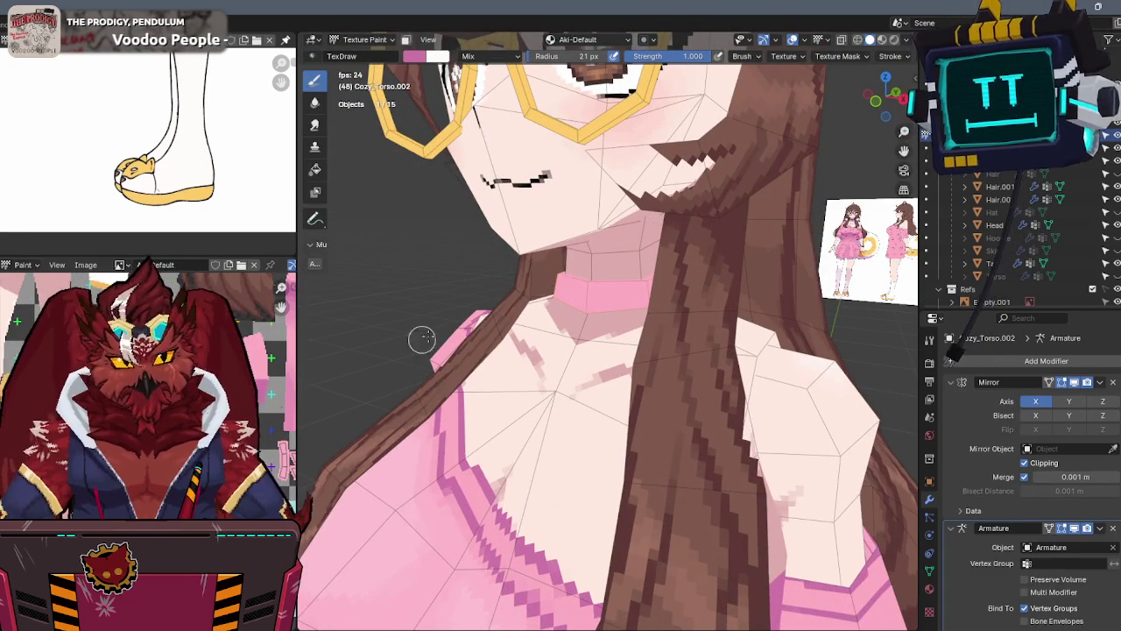
pyautogui.press('KP_Divide')
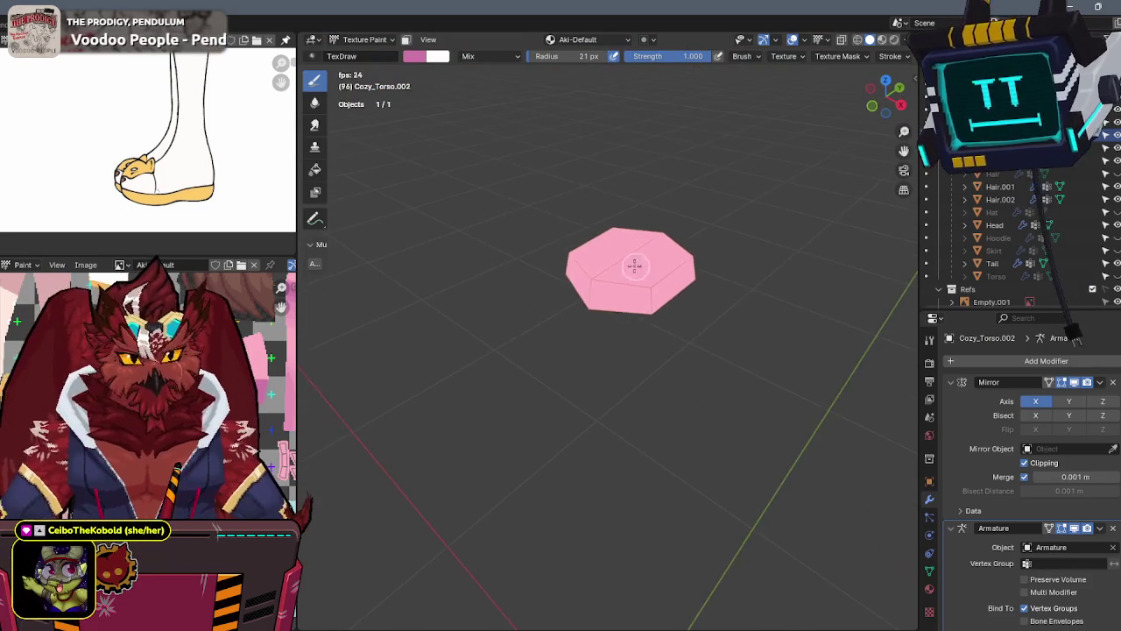
pyautogui.moveTo(638, 272); pyautogui.dragTo(613, 276, button='middle')
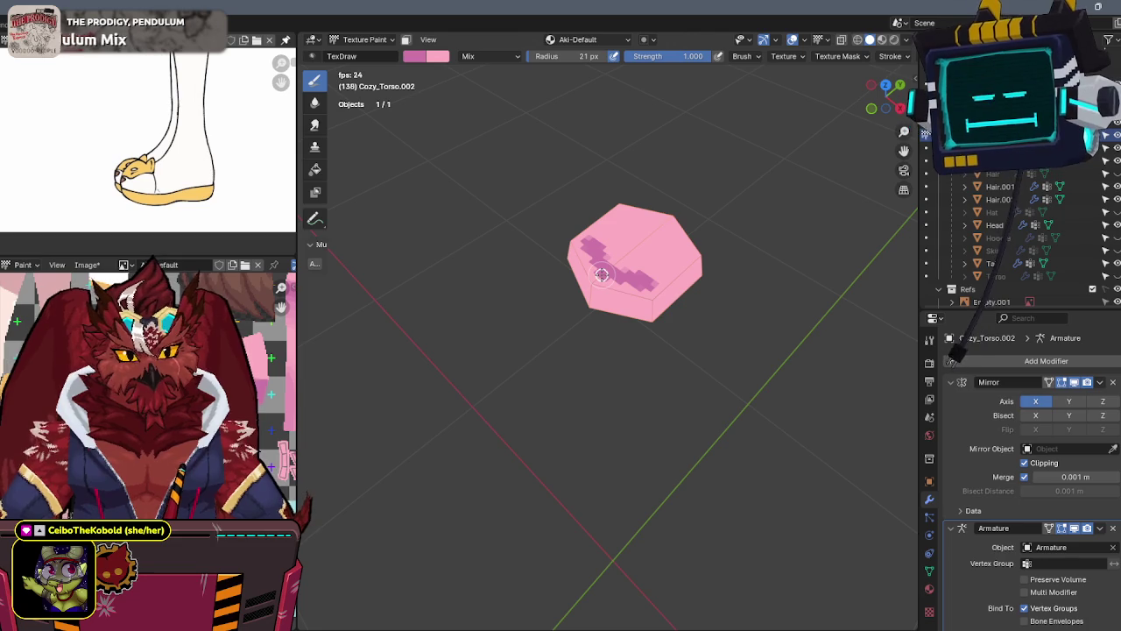
pyautogui.moveTo(643, 283); pyautogui.dragTo(665, 269)
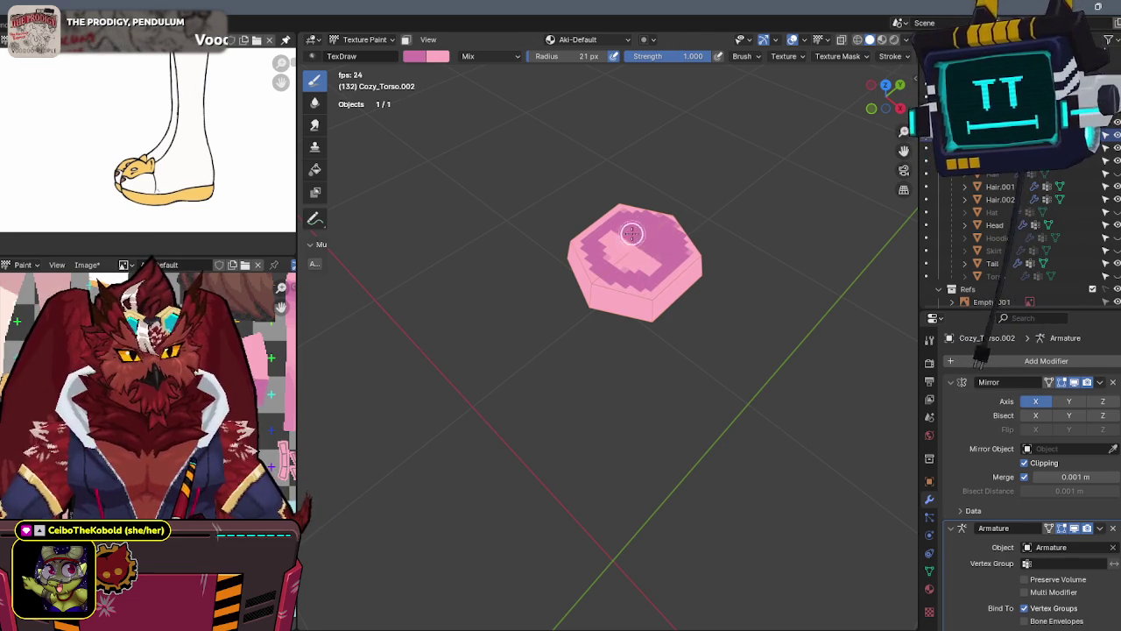
# Set the brush Strength to 0.500 for painting the neck piece
pyautogui.moveTo(641, 261); pyautogui.dragTo(649, 254, button='middle')
pyautogui.press('Tab')
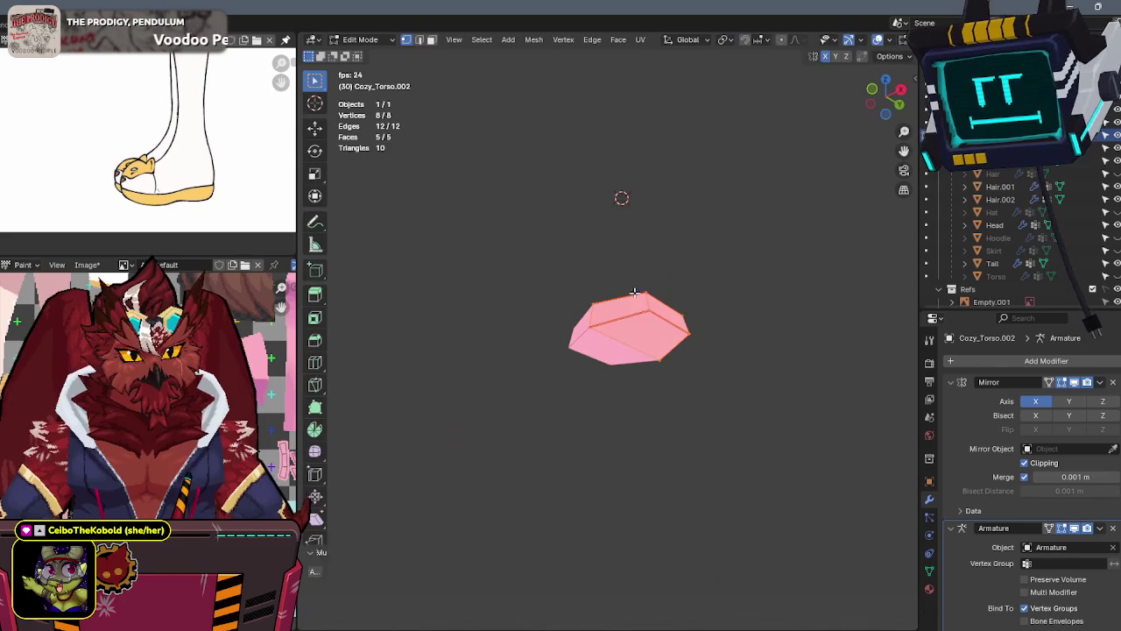
pyautogui.press('Tab')
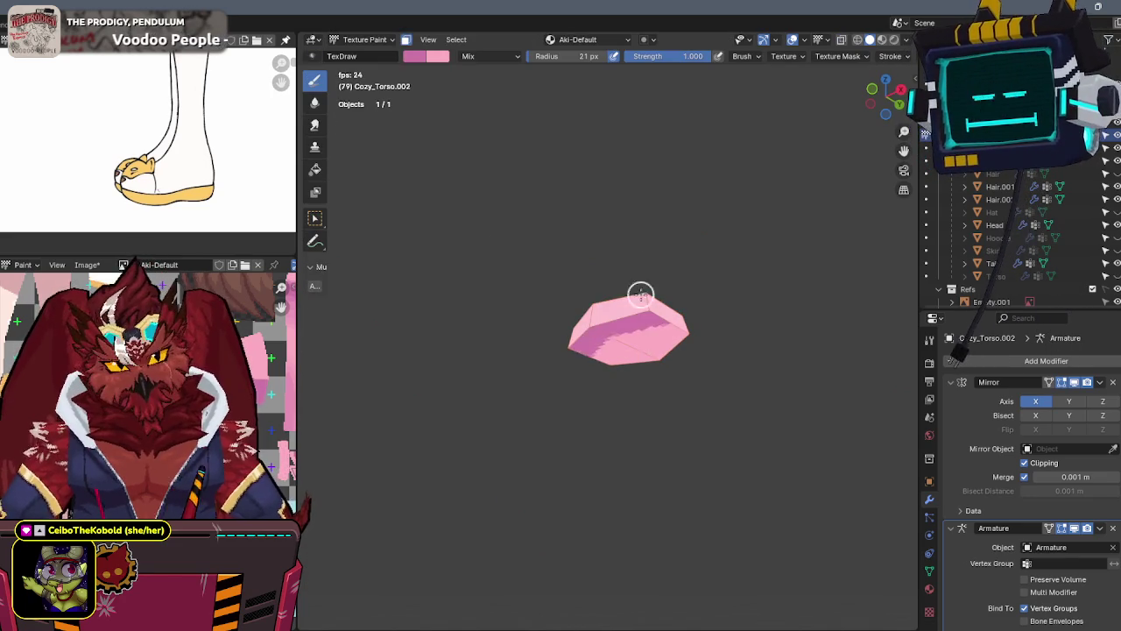
pyautogui.moveTo(701, 237)
pyautogui.mouseDown(button='middle')
pyautogui.moveTo(677, 260)
pyautogui.moveTo(699, 265)
pyautogui.moveTo(624, 298)
pyautogui.mouseUp(button='middle')
pyautogui.press('Tab')
pyautogui.press('Tab')
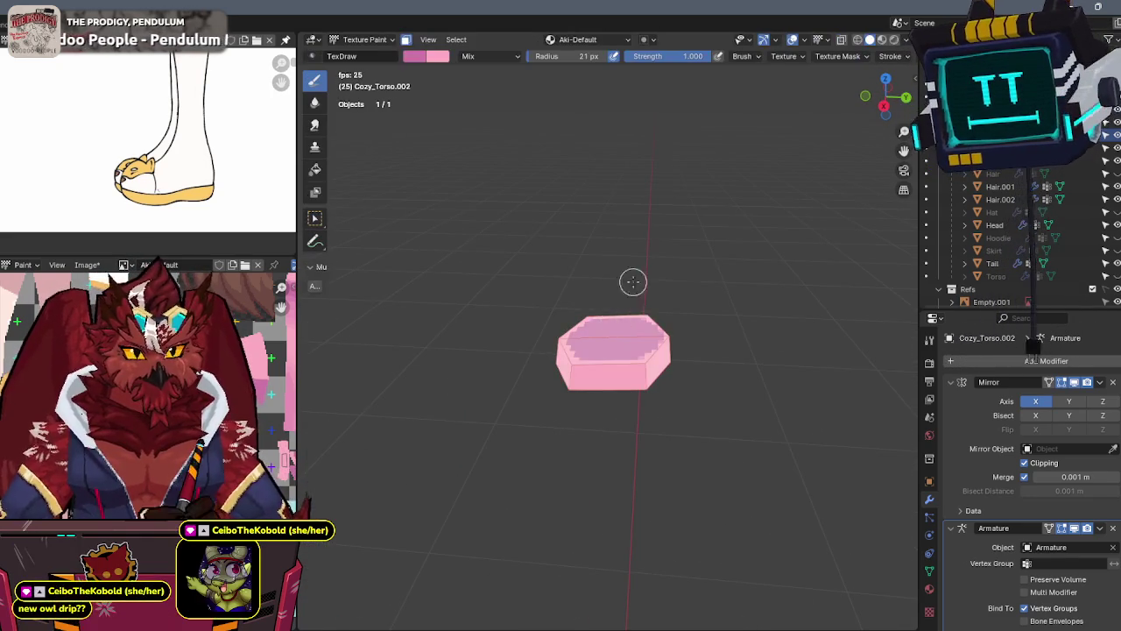
pyautogui.click(692, 57)
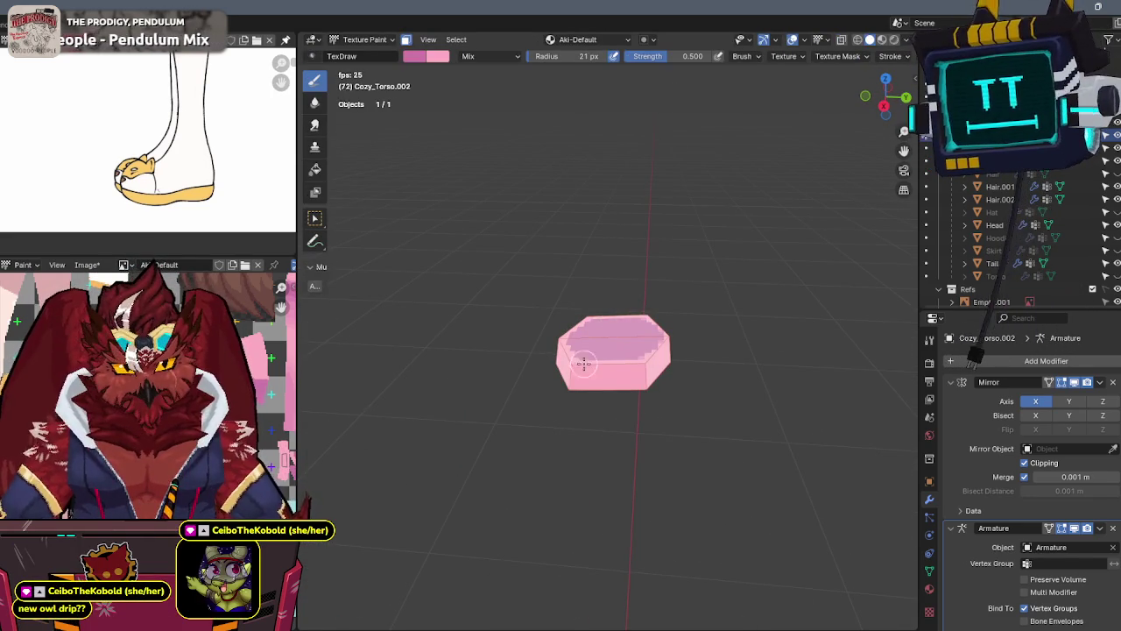
# Return to Object Mode and exit local view to show the whole character
pyautogui.moveTo(657, 301); pyautogui.dragTo(615, 296, button='middle')
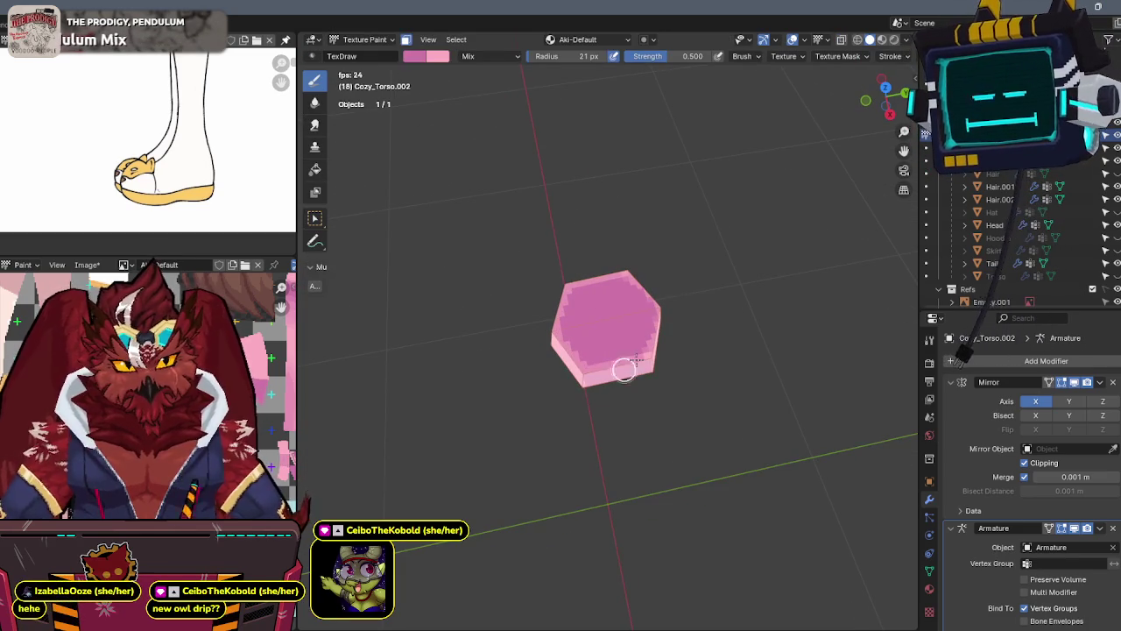
pyautogui.moveTo(748, 260); pyautogui.dragTo(768, 233, button='middle')
pyautogui.hotkey('ctrl', 'Tab')
pyautogui.click(653, 253)
pyautogui.scroll(-2, 687, 284)
pyautogui.moveTo(688, 285)
pyautogui.mouseDown(button='middle')
pyautogui.moveTo(660, 277)
pyautogui.moveTo(632, 343)
pyautogui.moveTo(663, 295)
pyautogui.mouseUp(button='middle')
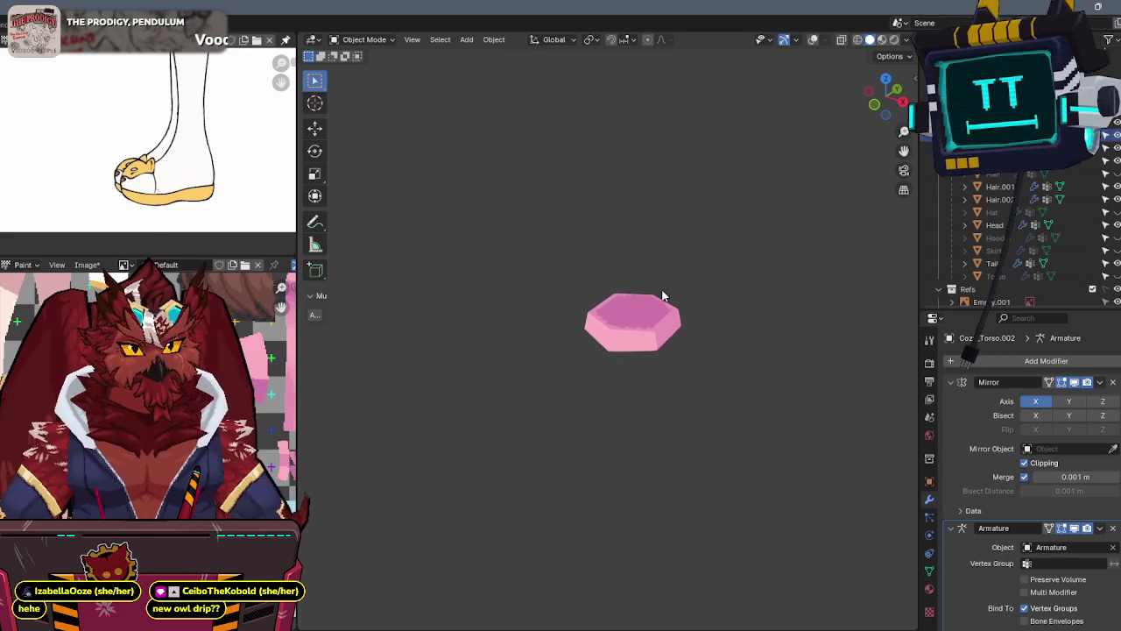
pyautogui.press('KP_Divide')
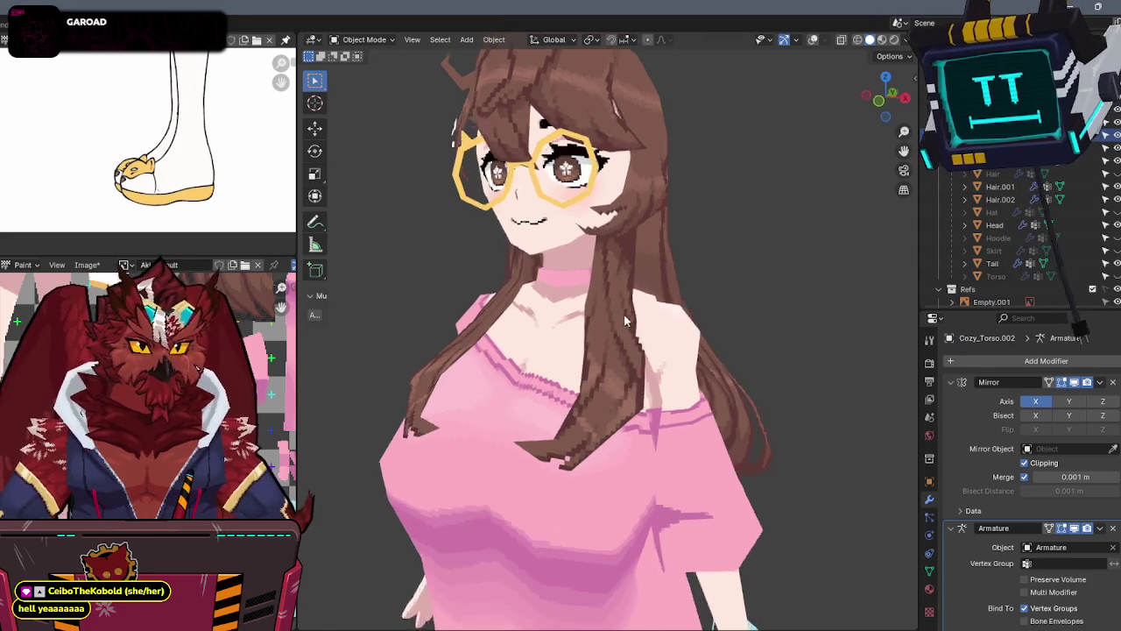
pyautogui.moveTo(594, 308); pyautogui.dragTo(649, 346, button='middle')
pyautogui.scroll(-5, 648, 346)
pyautogui.press('`')
pyautogui.click(666, 426)
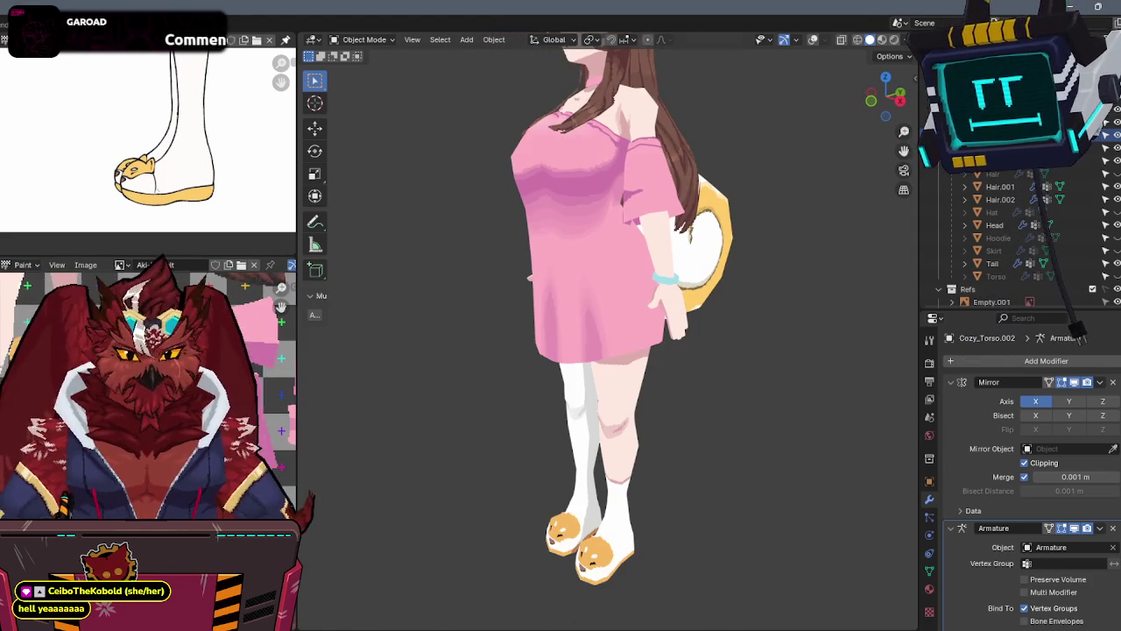
pyautogui.moveTo(631, 389)
pyautogui.mouseDown(button='middle')
pyautogui.moveTo(708, 373)
pyautogui.moveTo(648, 388)
pyautogui.mouseUp(button='middle')
pyautogui.scroll(-3, 685, 382)
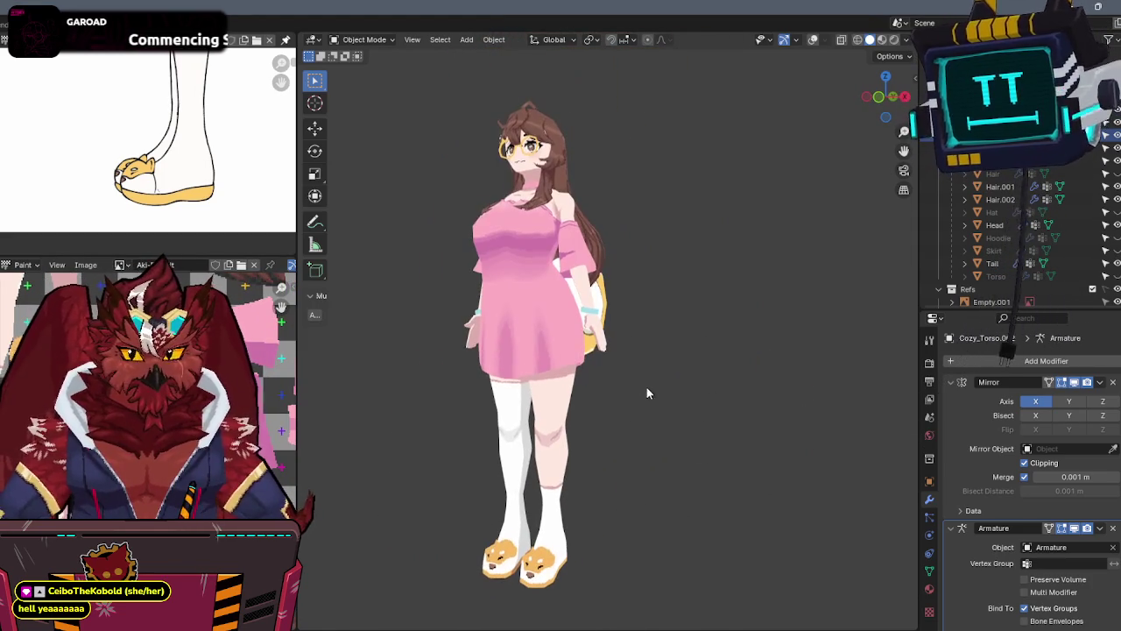
pyautogui.scroll(-3, 166, 156)
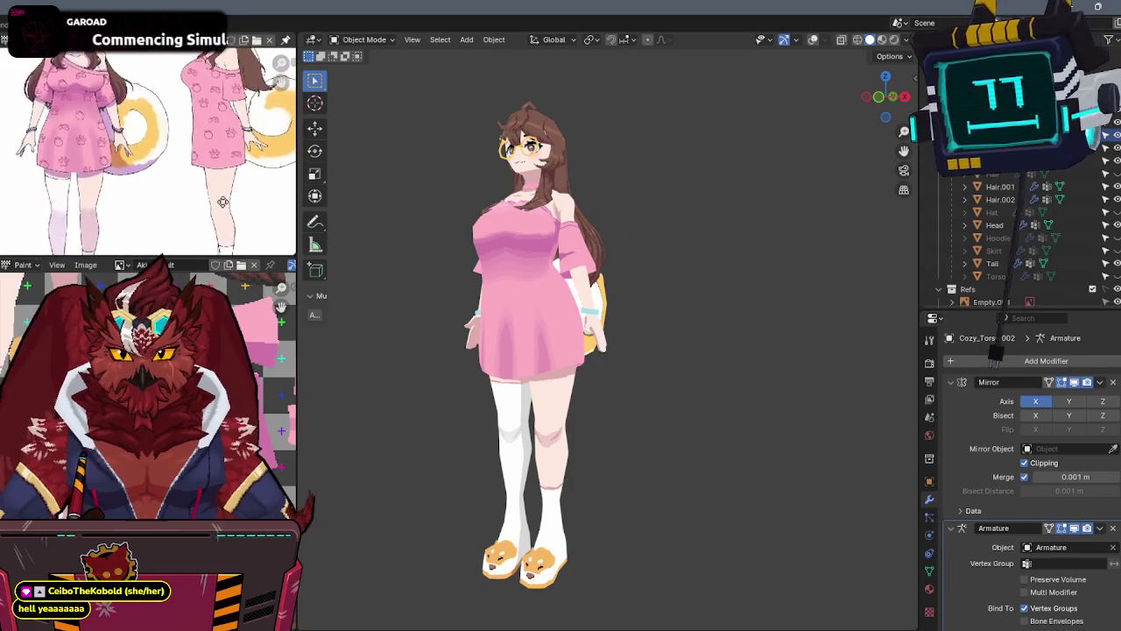
pyautogui.scroll(2, 282, 218)
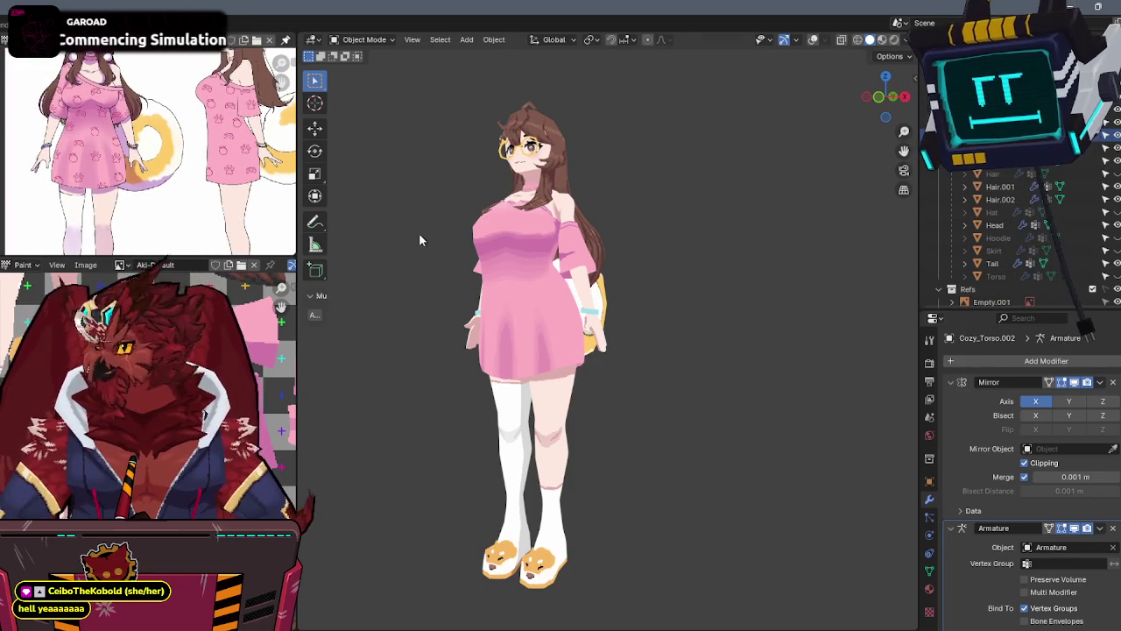
pyautogui.moveTo(644, 260)
pyautogui.mouseDown(button='middle')
pyautogui.moveTo(504, 299)
pyautogui.moveTo(585, 301)
pyautogui.mouseUp(button='middle')
pyautogui.scroll(-2, 149, 149)
pyautogui.scroll(2, 566, 247)
pyautogui.moveTo(567, 247); pyautogui.dragTo(656, 148, button='middle')
pyautogui.moveTo(669, 318)
pyautogui.mouseDown(button='middle')
pyautogui.moveTo(677, 324)
pyautogui.moveTo(616, 235)
pyautogui.mouseUp(button='middle')
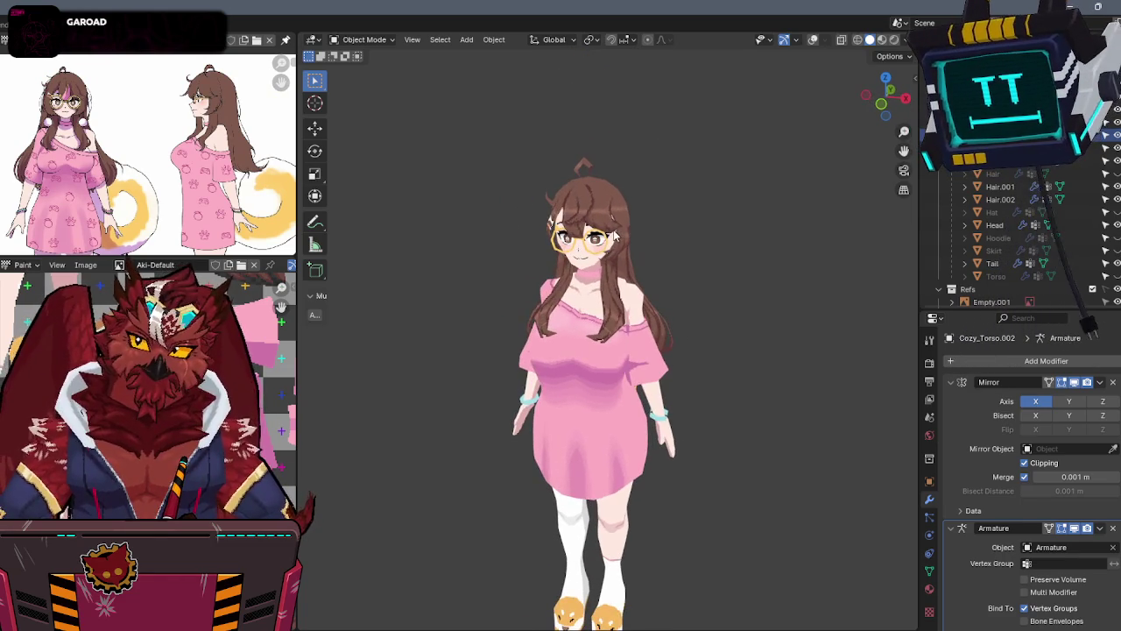
pyautogui.scroll(3, 567, 293)
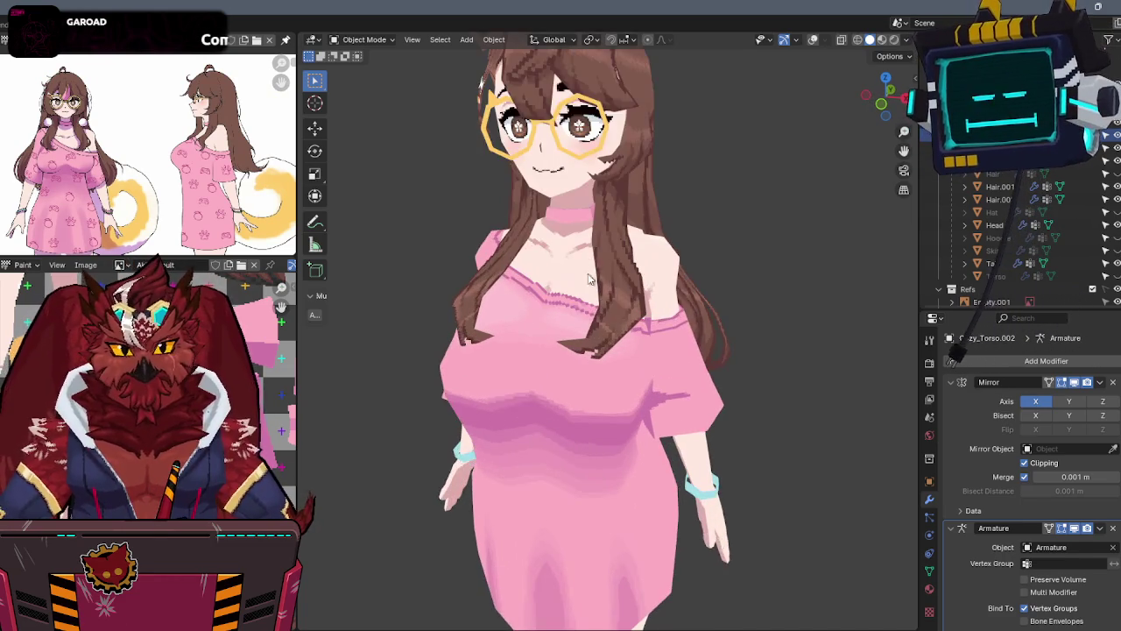
pyautogui.scroll(-1, 586, 262)
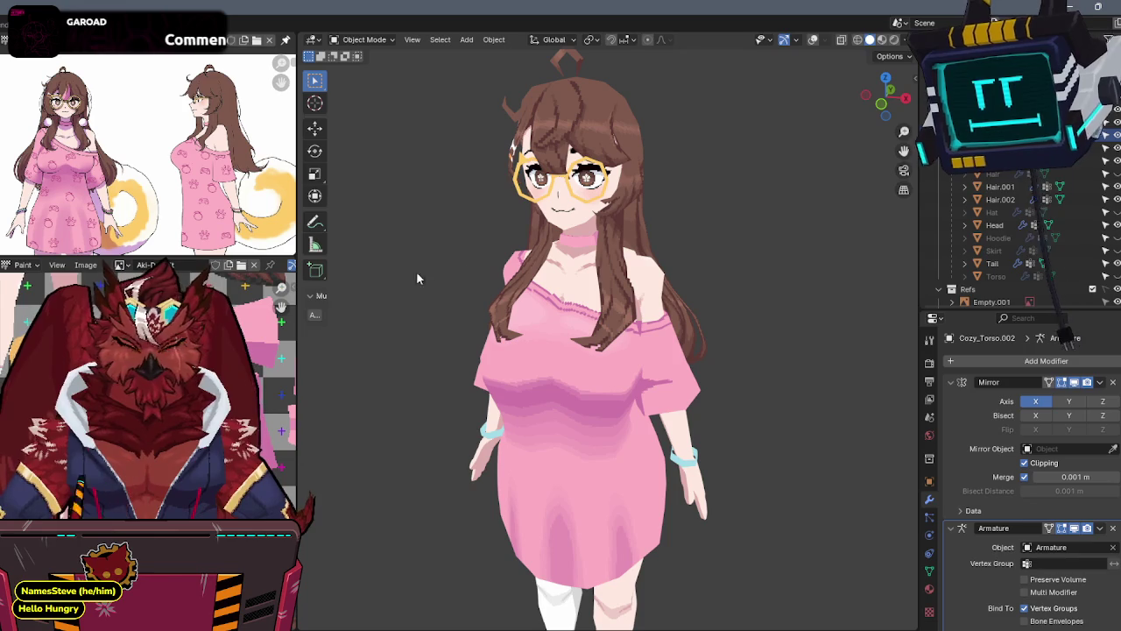